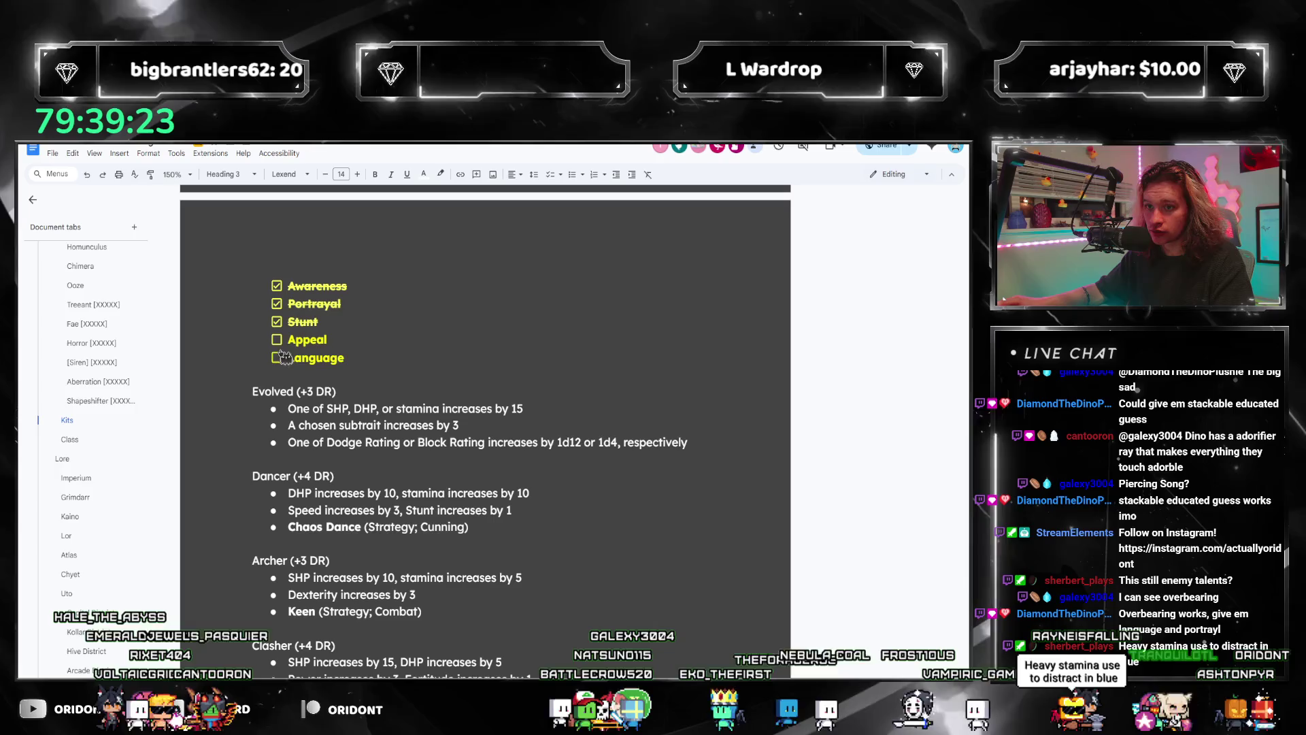
scroll(306, 388, "down", 5)
scroll(393, 449, "down", 5)
scroll(393, 449, "down", 5)
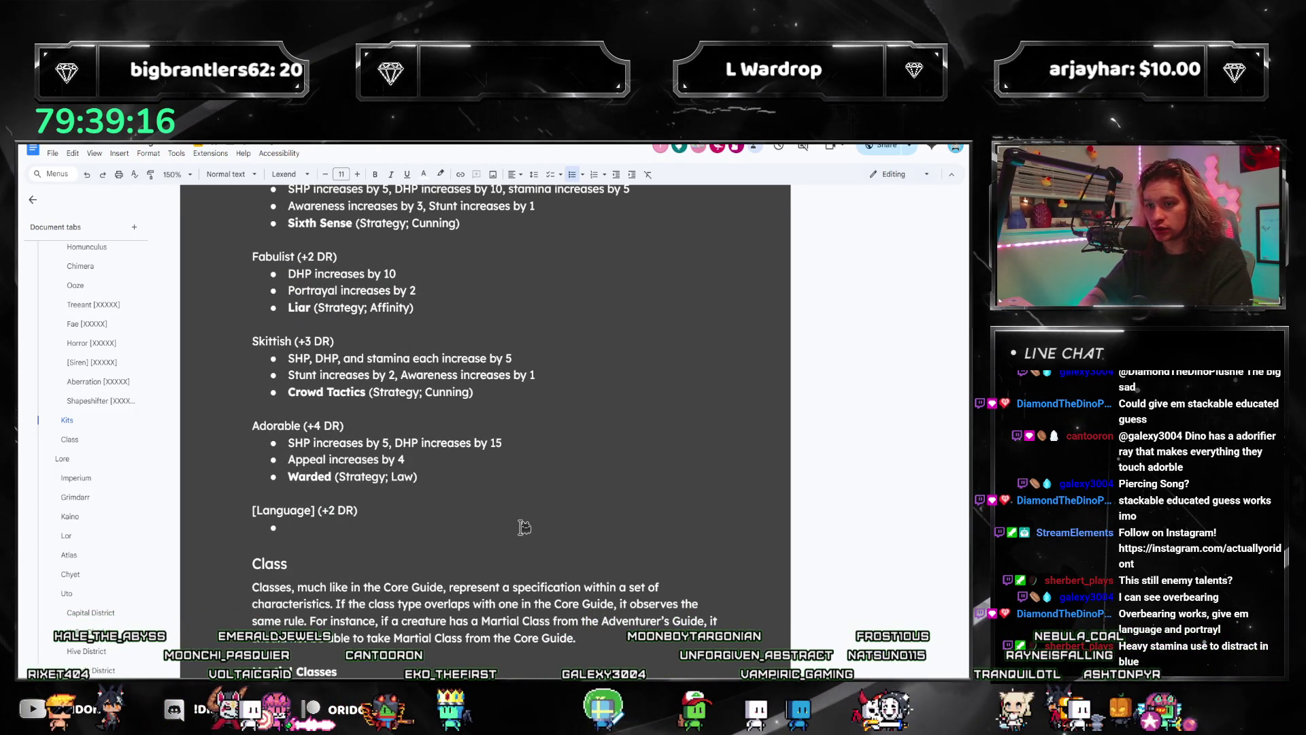
type("SHP in")
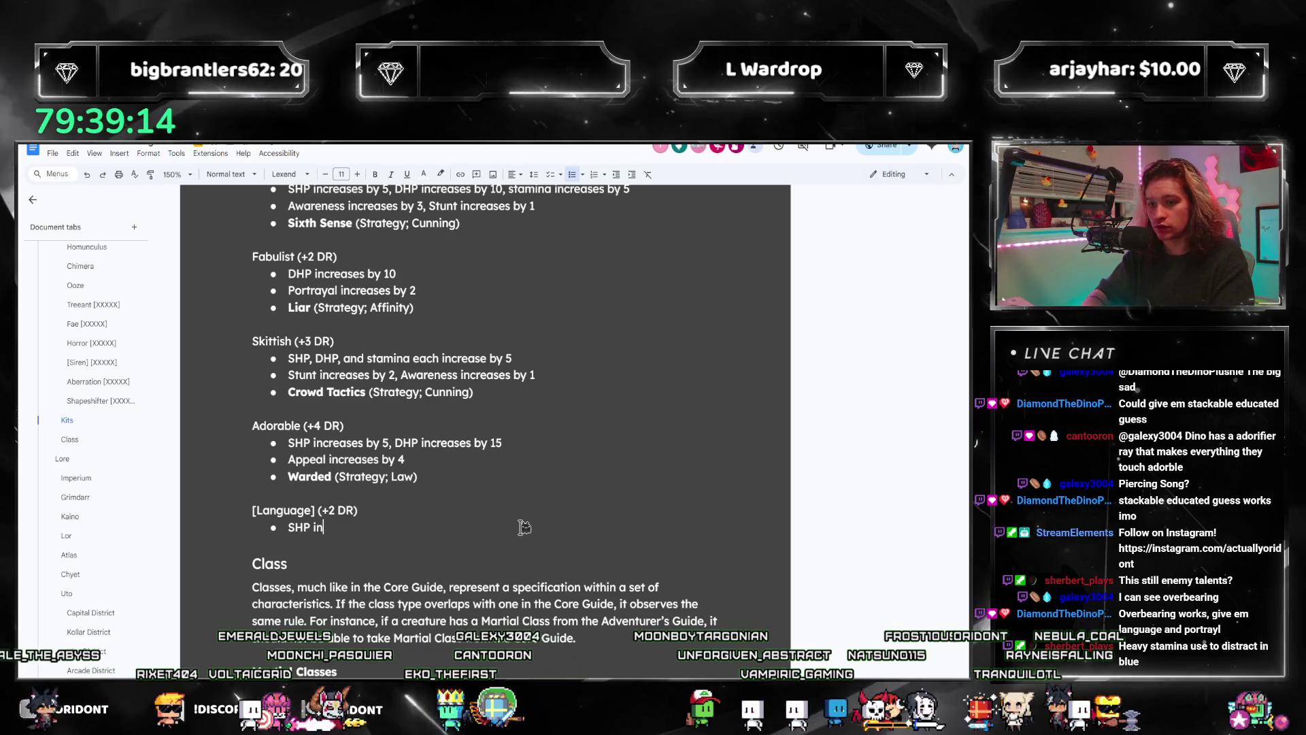
type("creases by 5, DHP")
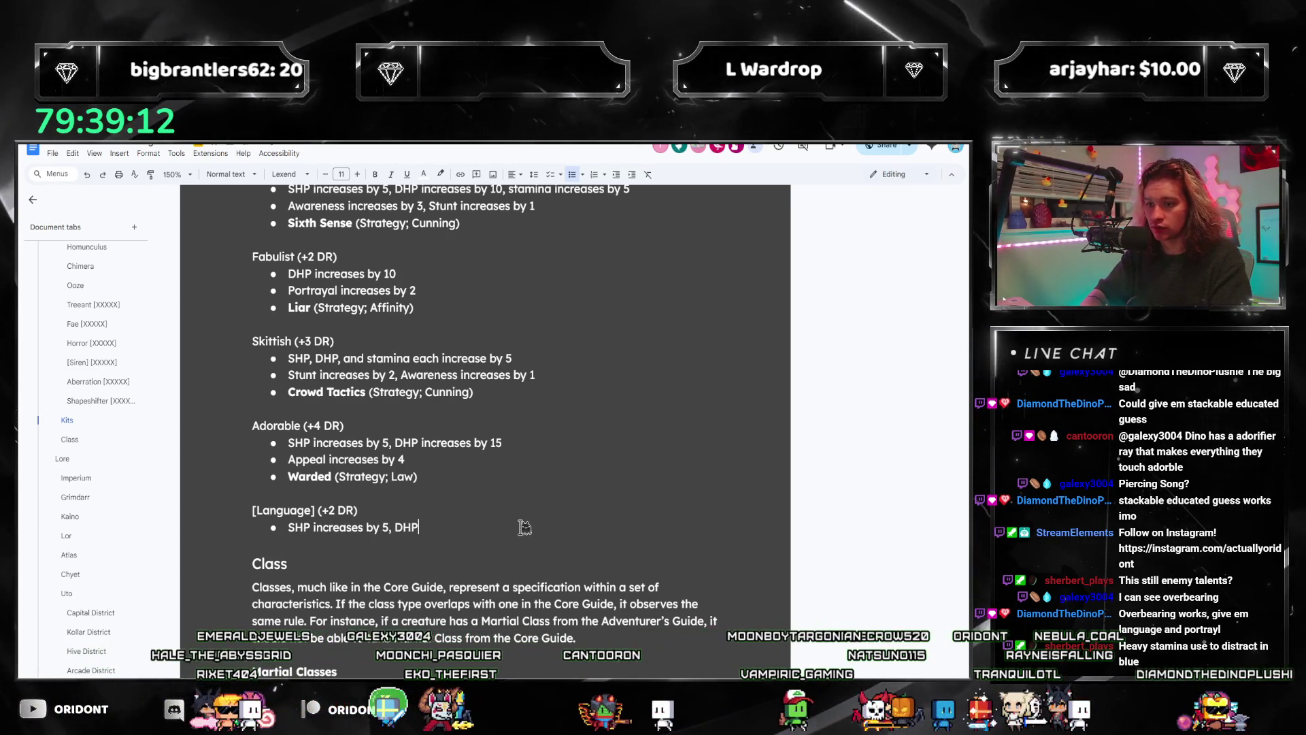
key("BackSpace")
key("BackSpace")
key("BackSpace")
type("stamina incre")
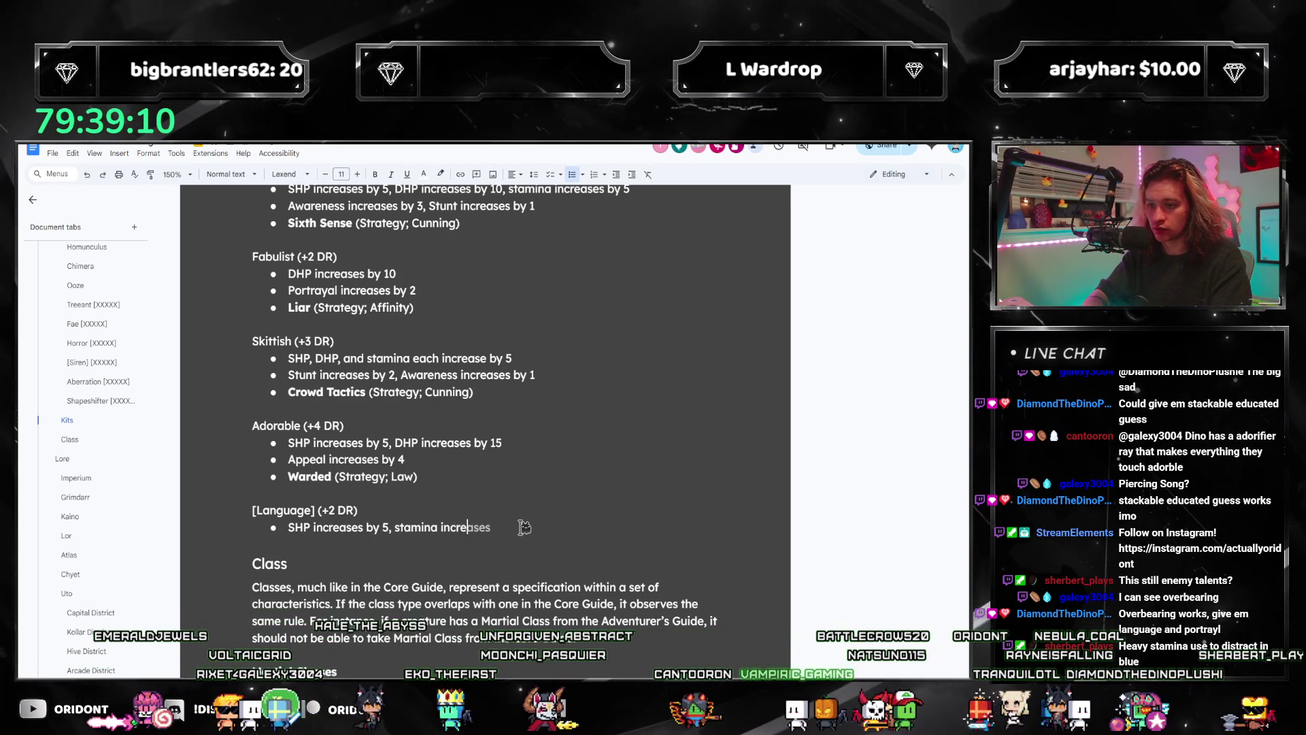
type("ases by 5")
Step: Add the kit's stat bullets and rename the [Language] heading to Convincing (+2 DR)
key("Return")
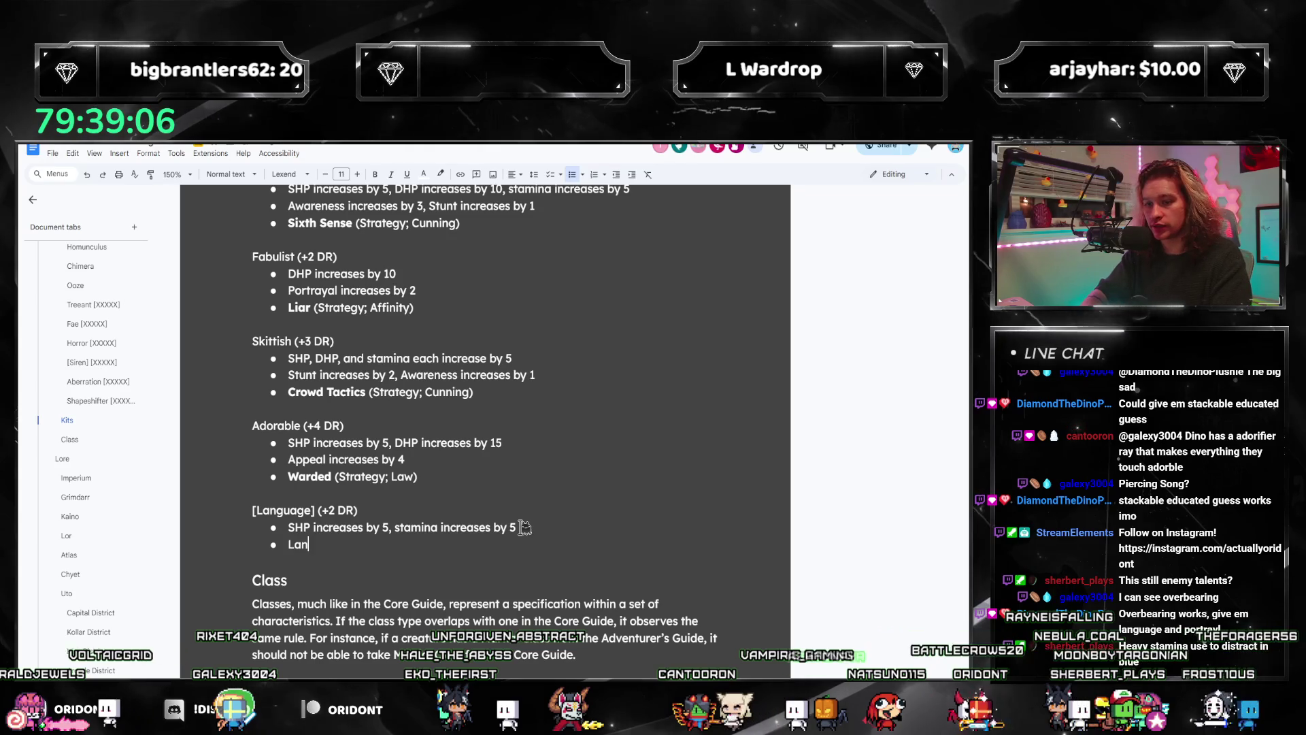
type("guage increases by 3,")
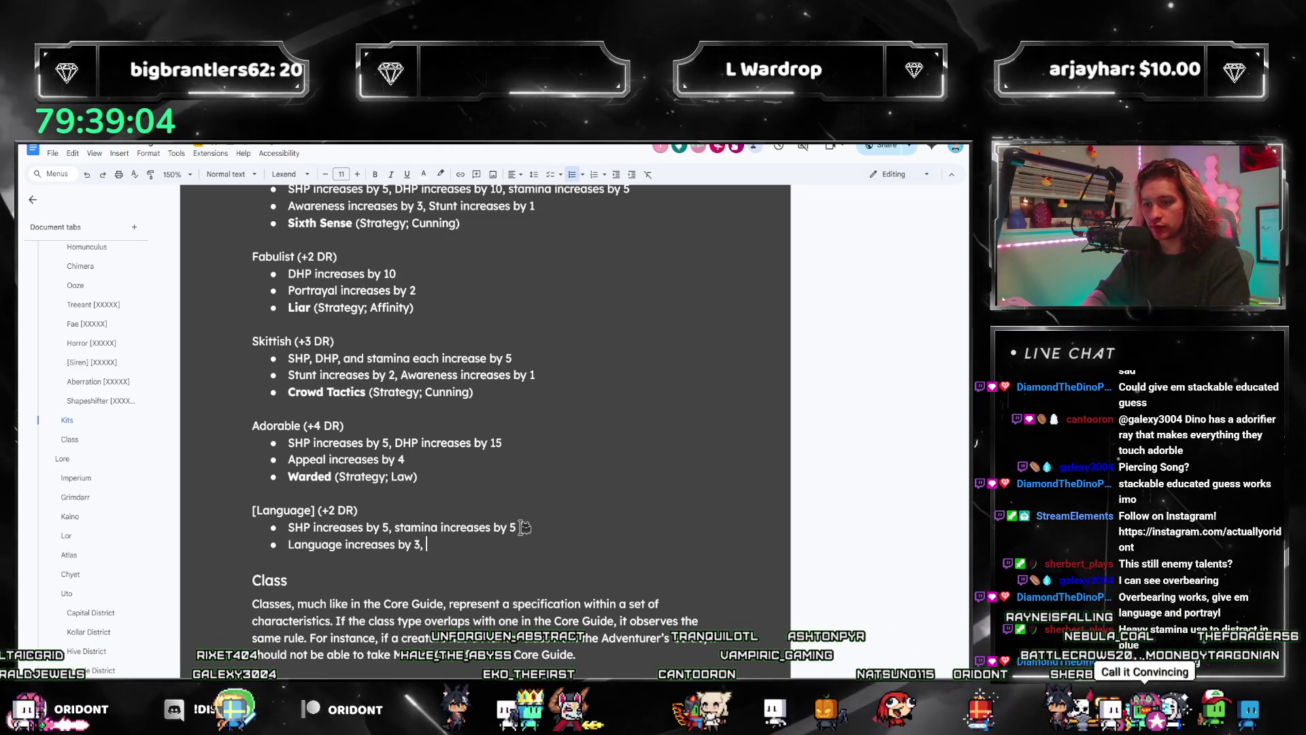
key("Up")
key("Up")
key("Left")
key("Left")
key("Left")
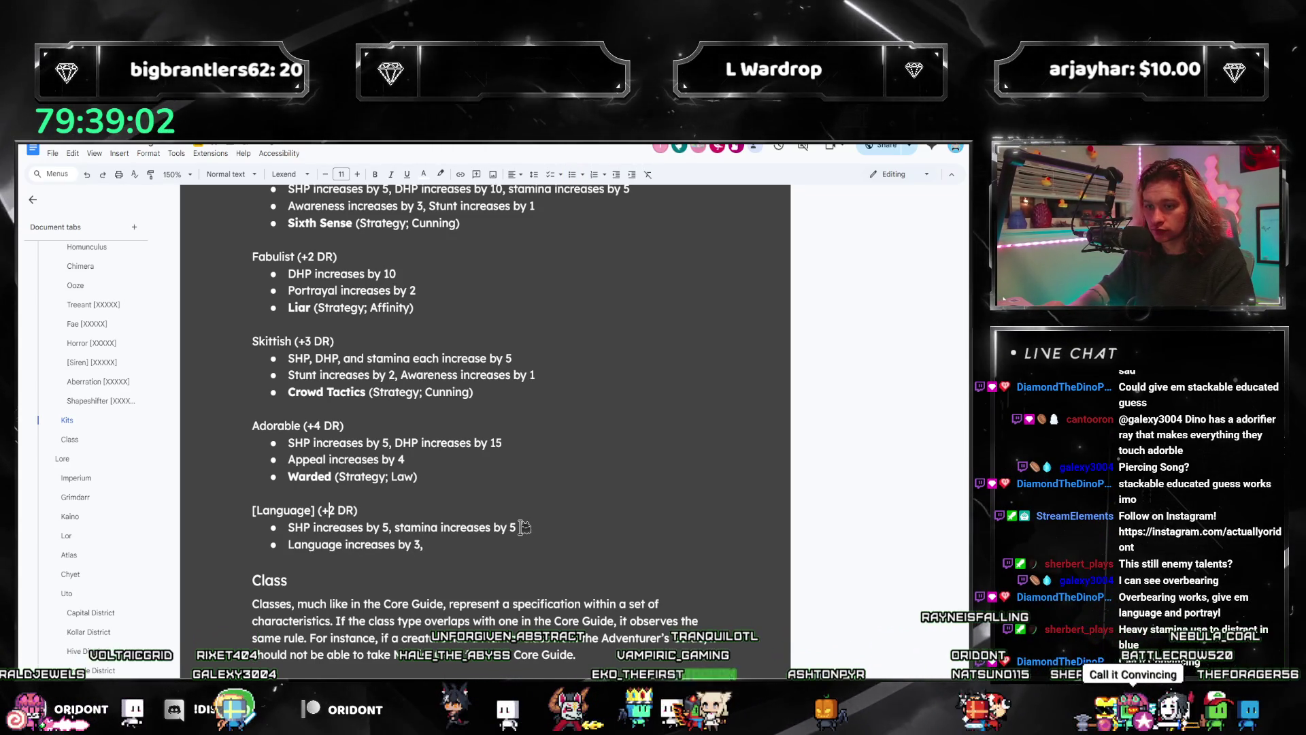
key("Left")
key("Left")
key("Left")
key("ctrl+shift+Left")
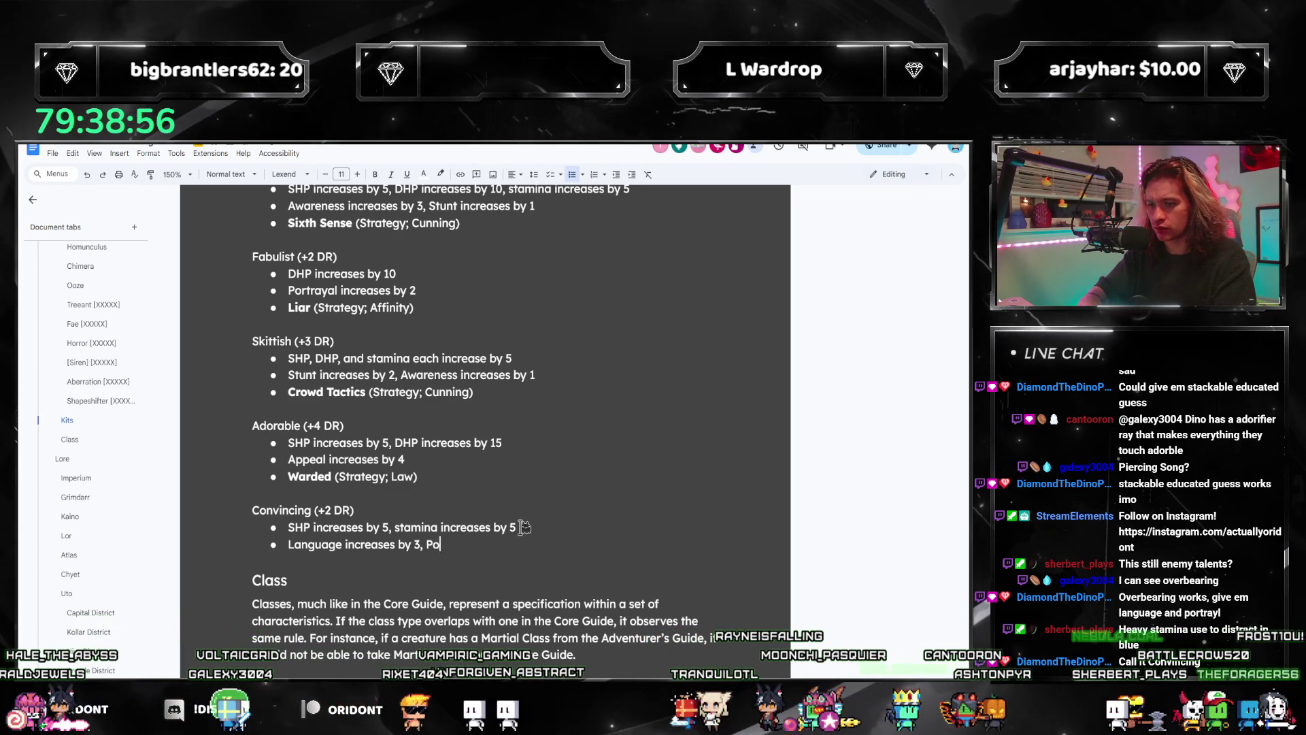
type("rtraya")
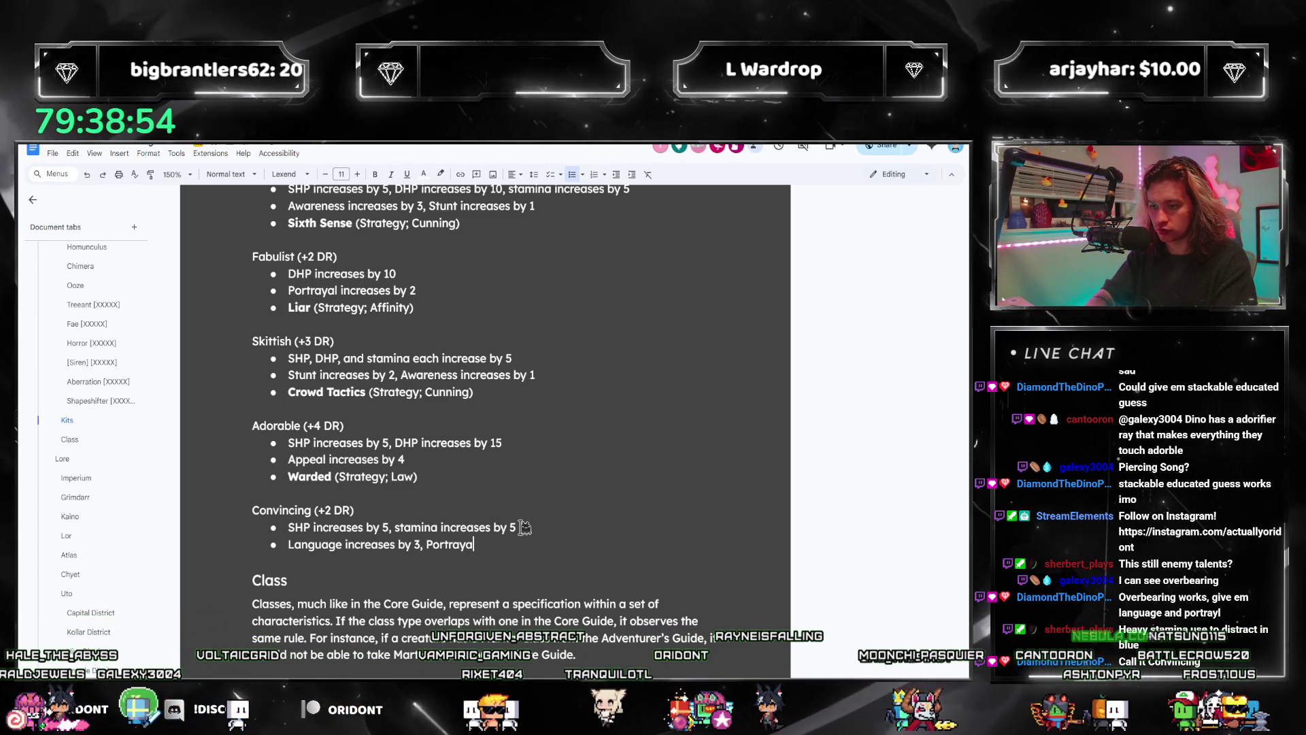
type("l increases by 1")
Step: Add a bold Overbearing (Strategy; Law) feature bullet under Convincing
key("Return")
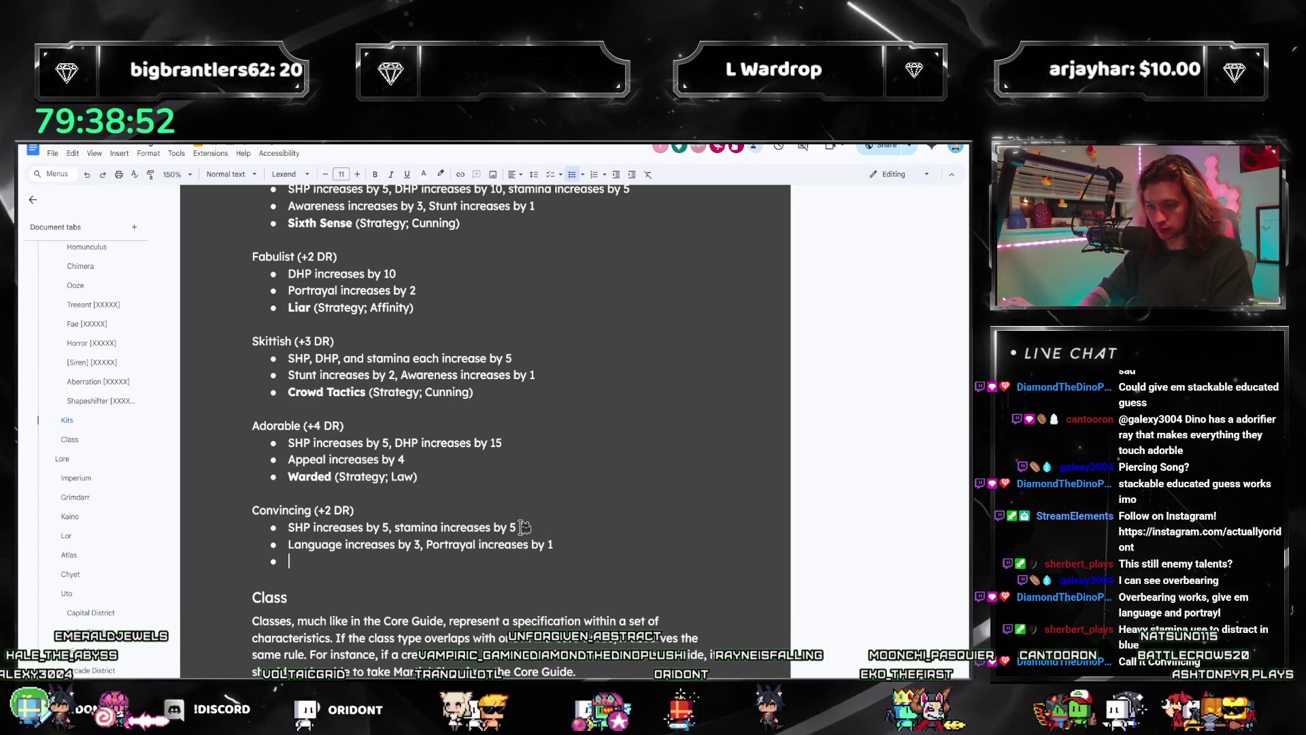
key("ctrl+b")
type("Overbearing (Strategy;")
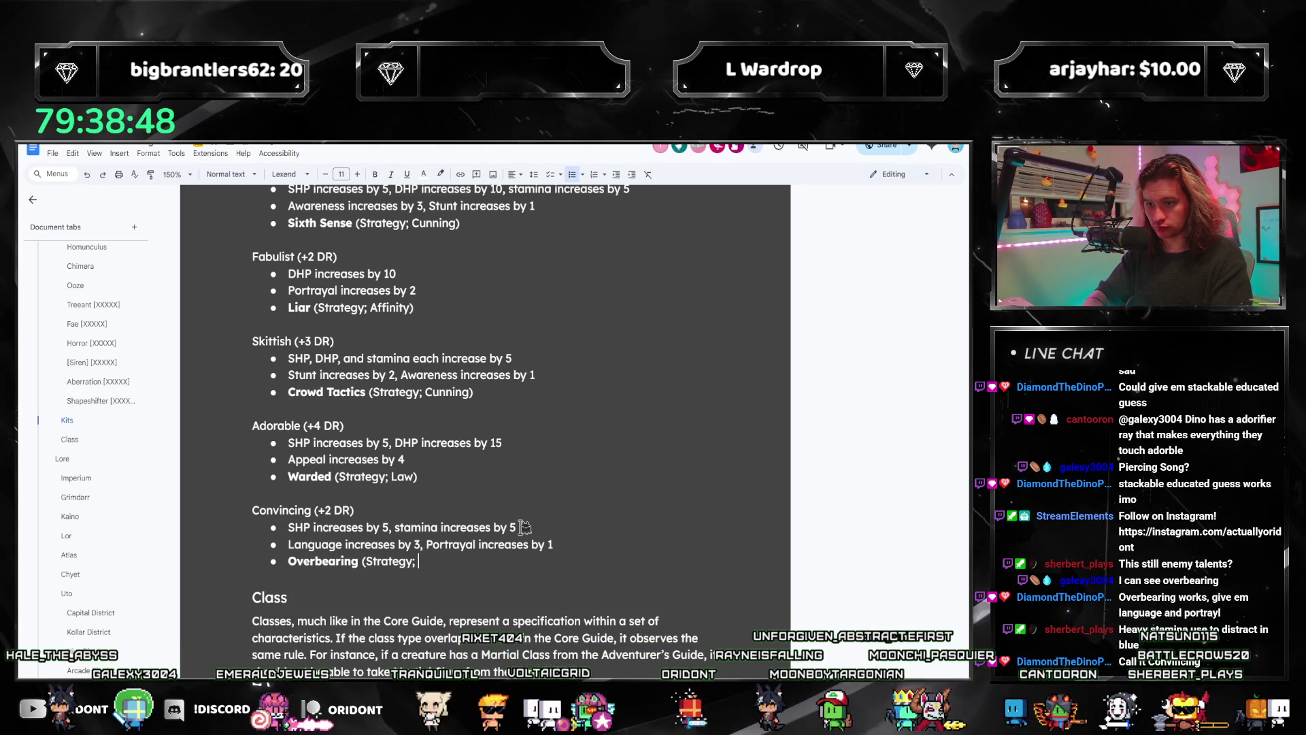
type("Law")
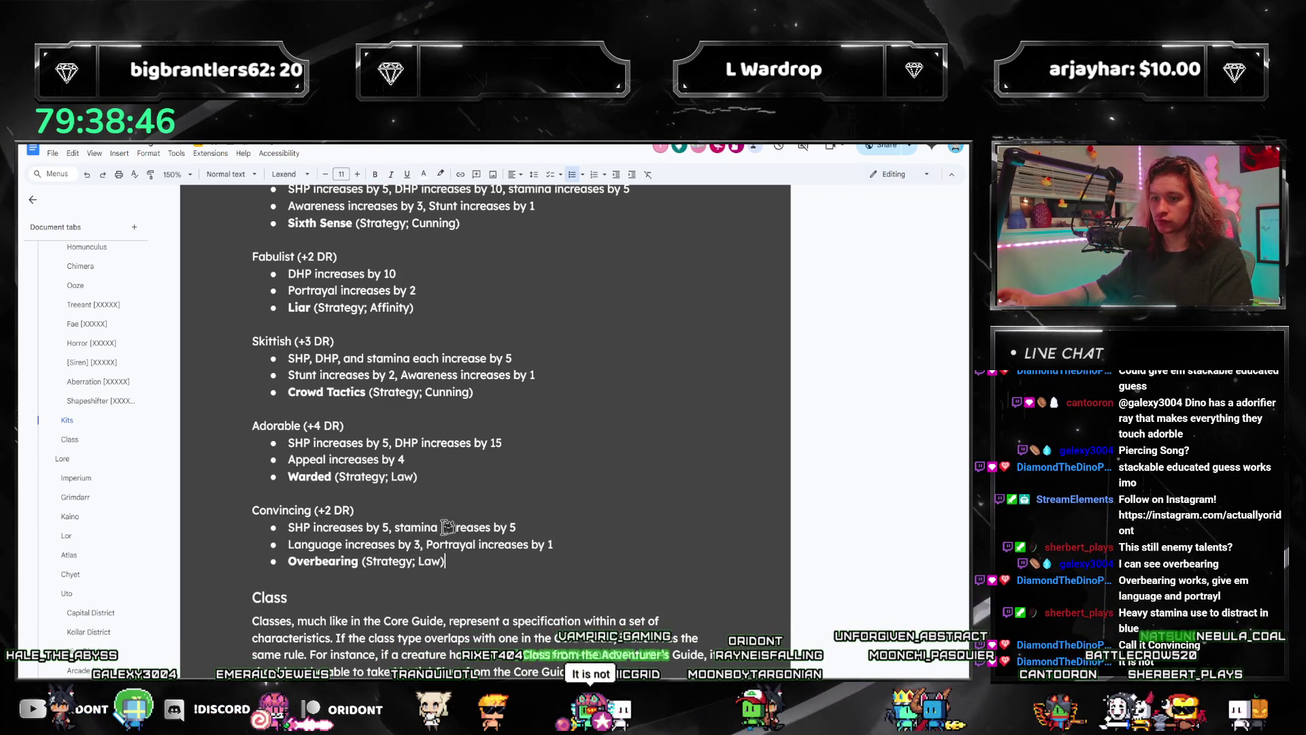
key("ctrl+f")
type("convin")
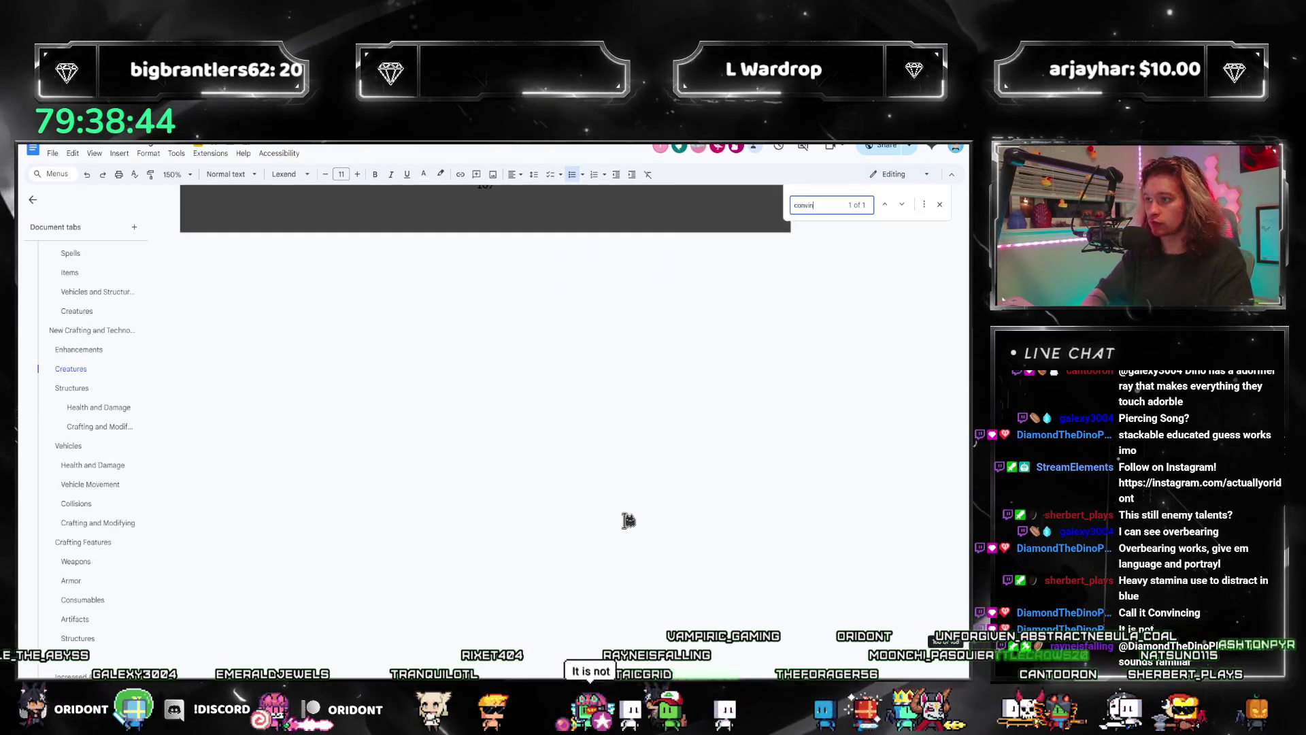
type("cing")
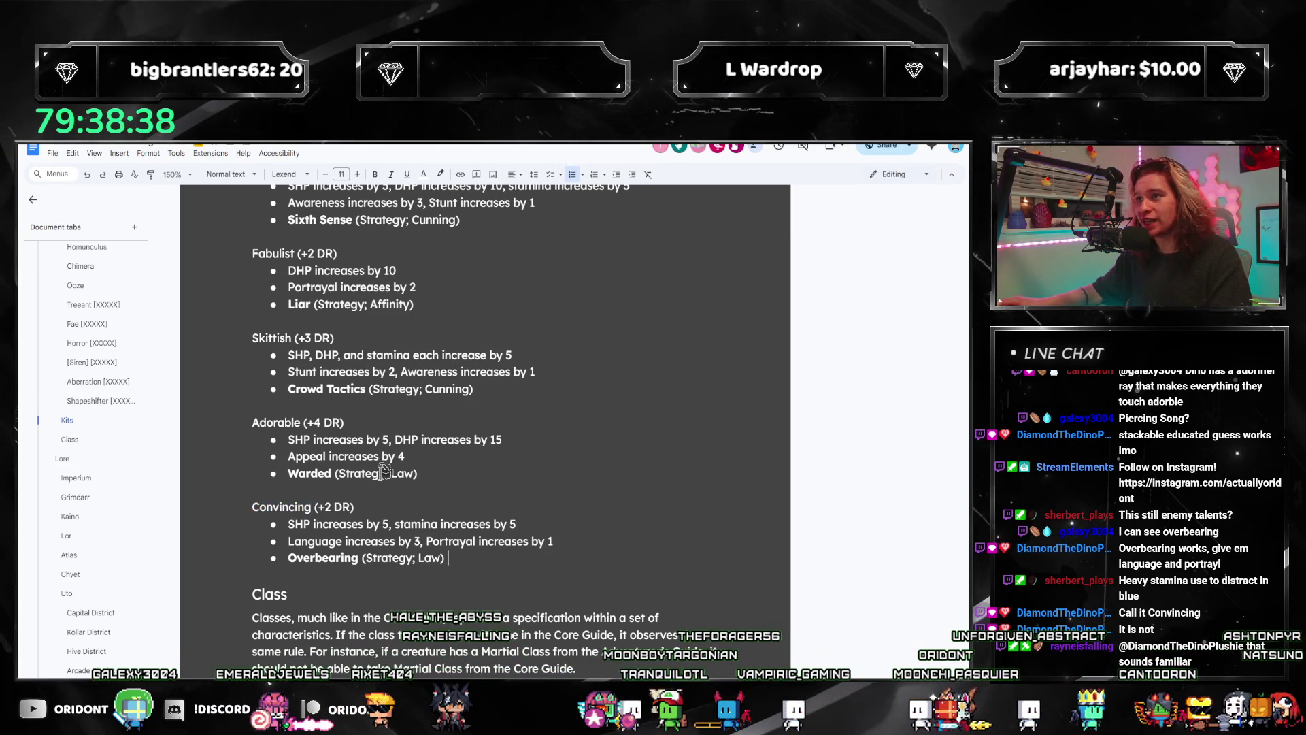
scroll(649, 533, "down", 2)
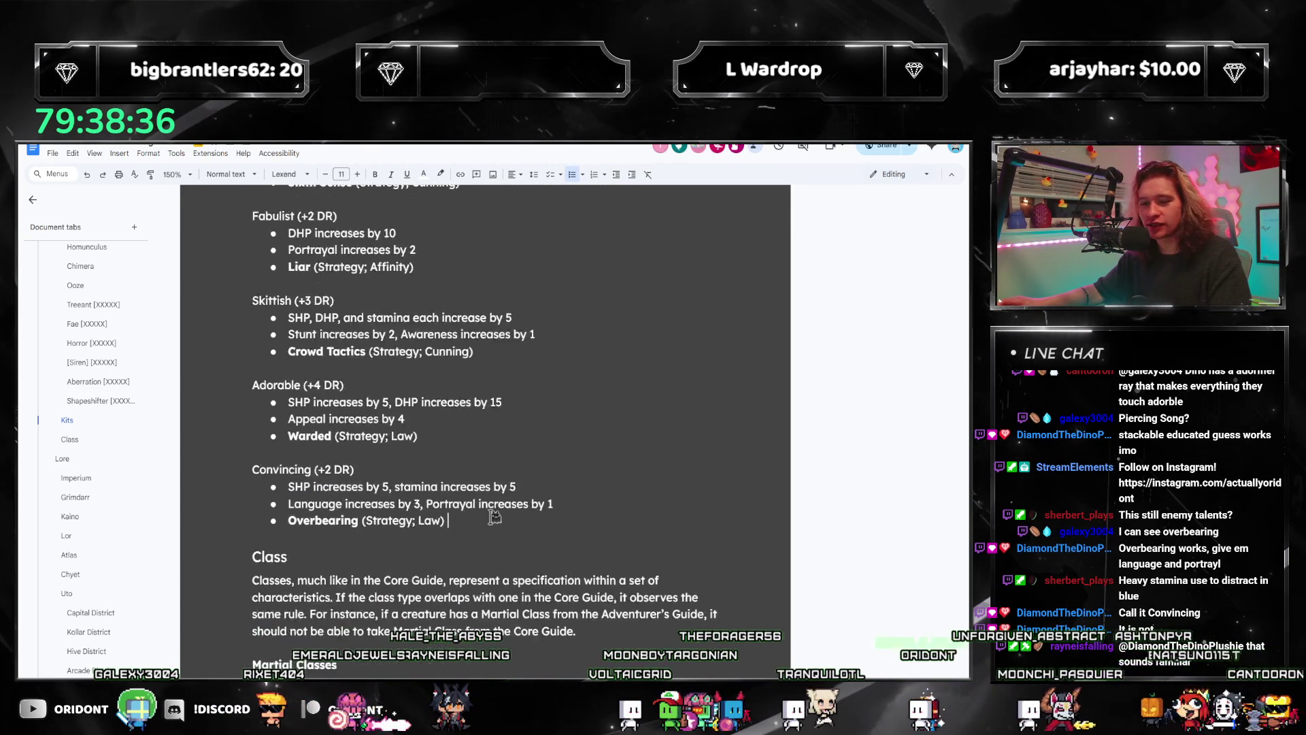
scroll(511, 484, "up", 5)
scroll(510, 484, "up", 2)
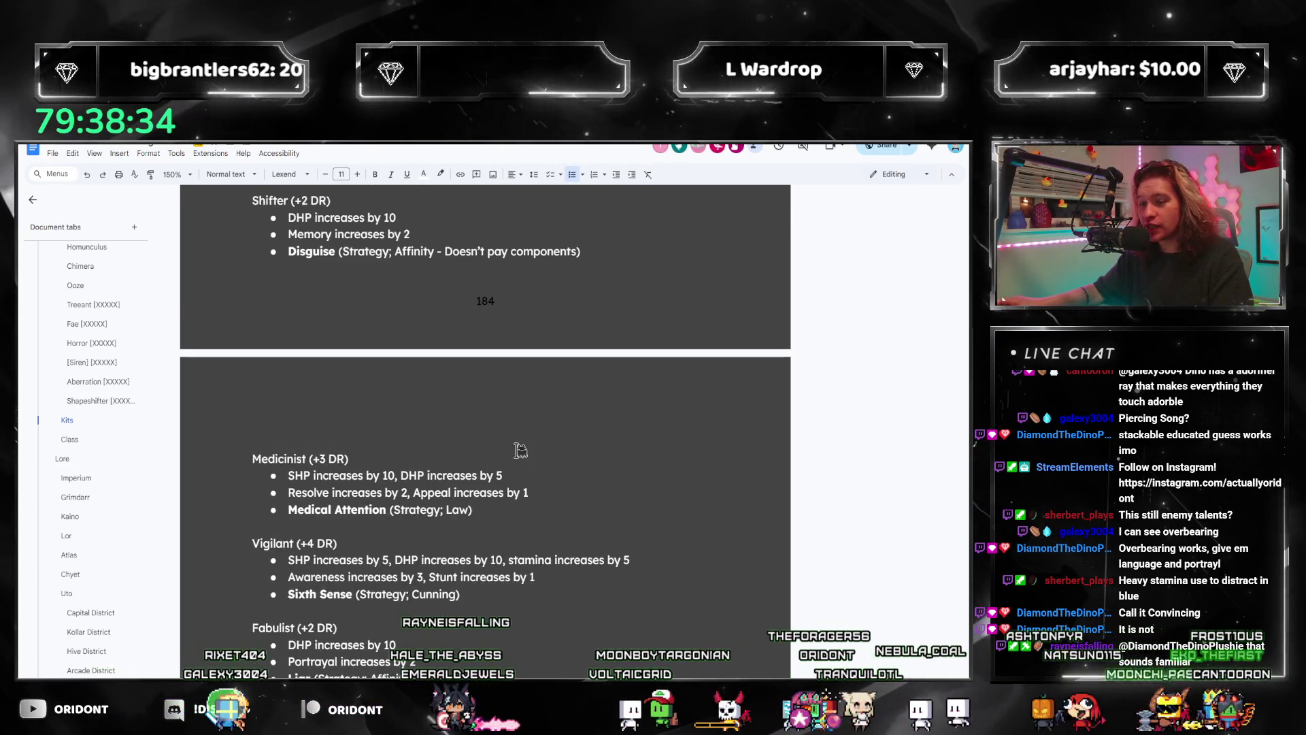
scroll(519, 449, "up", 1)
scroll(519, 435, "up", 3)
scroll(527, 405, "up", 4)
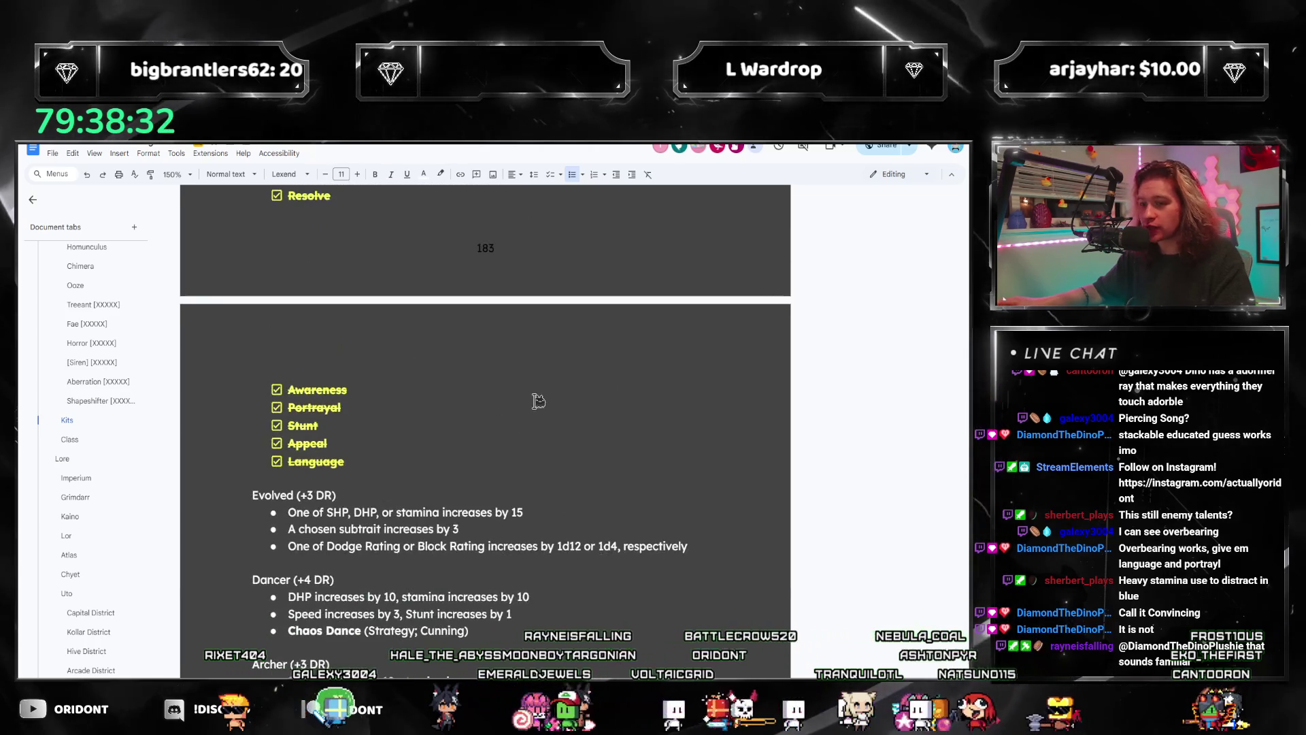
scroll(397, 597, "up", 3)
Step: Replace the Kits checklist with a bold white [XXXXX Kits] placeholder line
key("BackSpace")
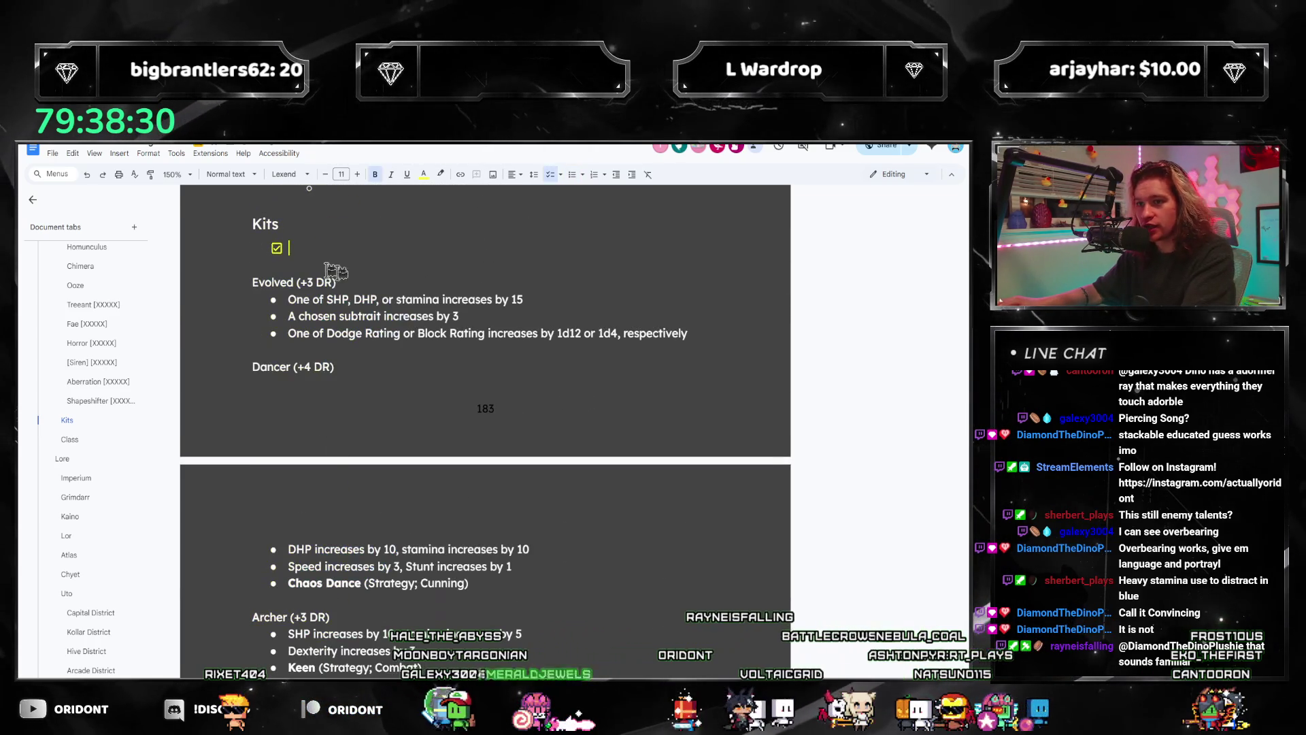
key("BackSpace")
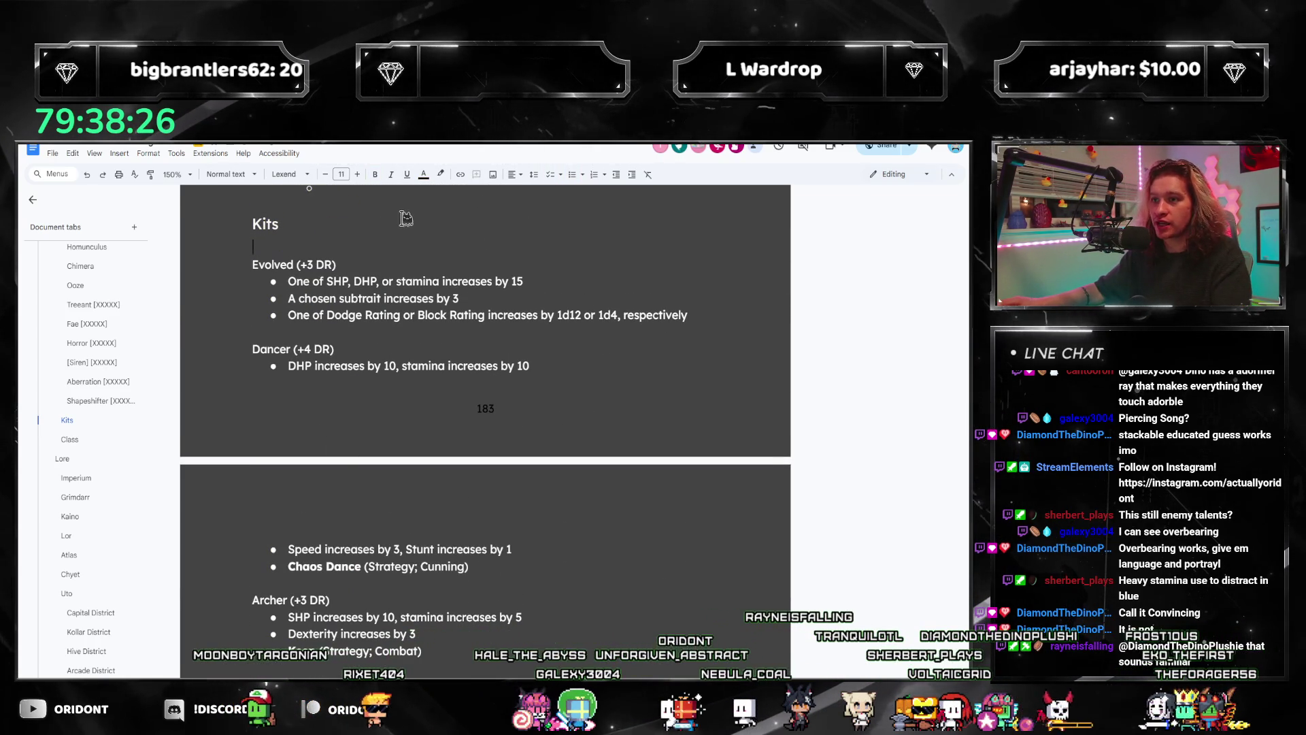
left_click(423, 174)
left_click(533, 194)
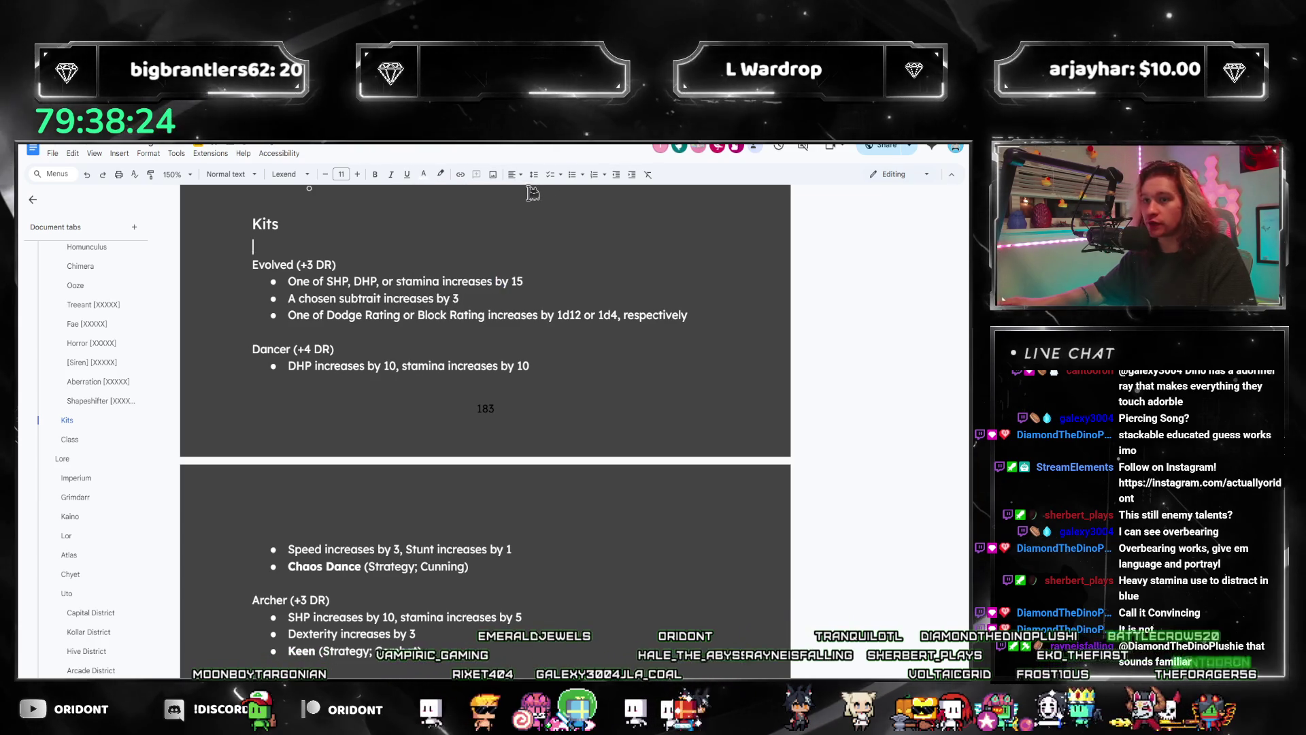
key("ctrl+b")
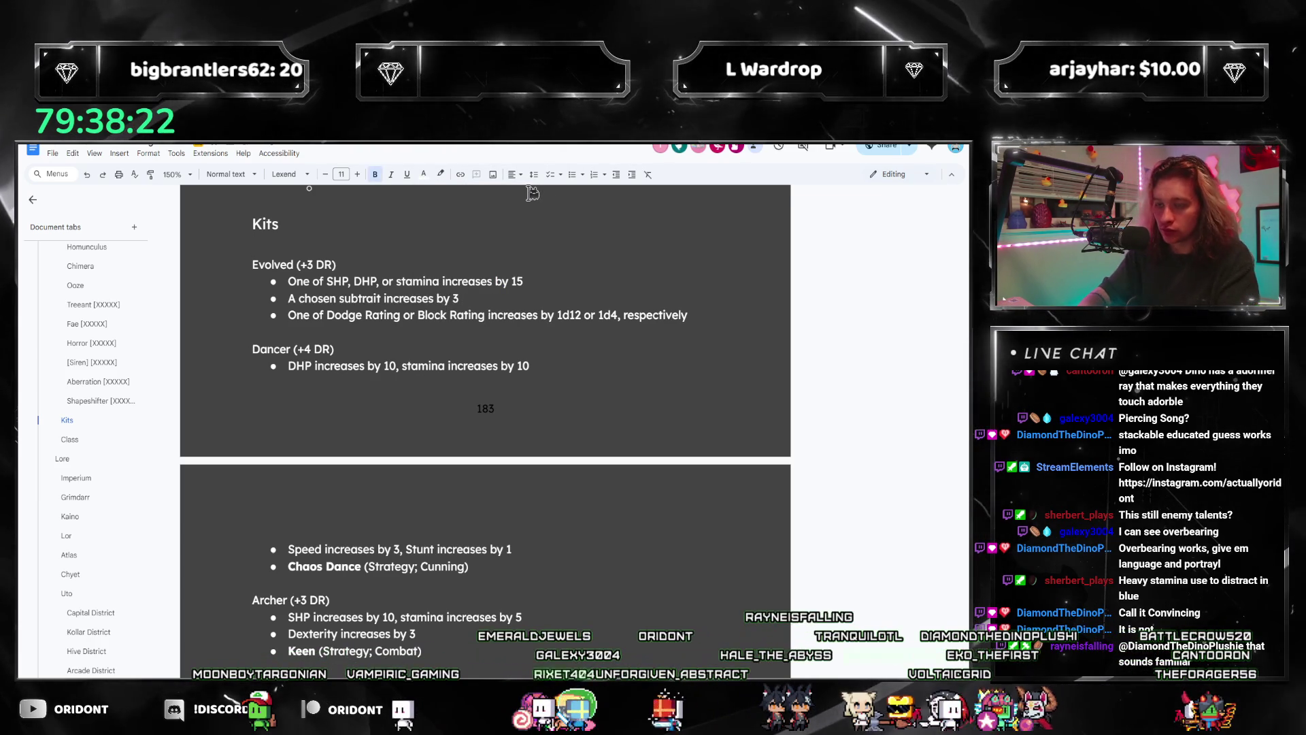
type("D")
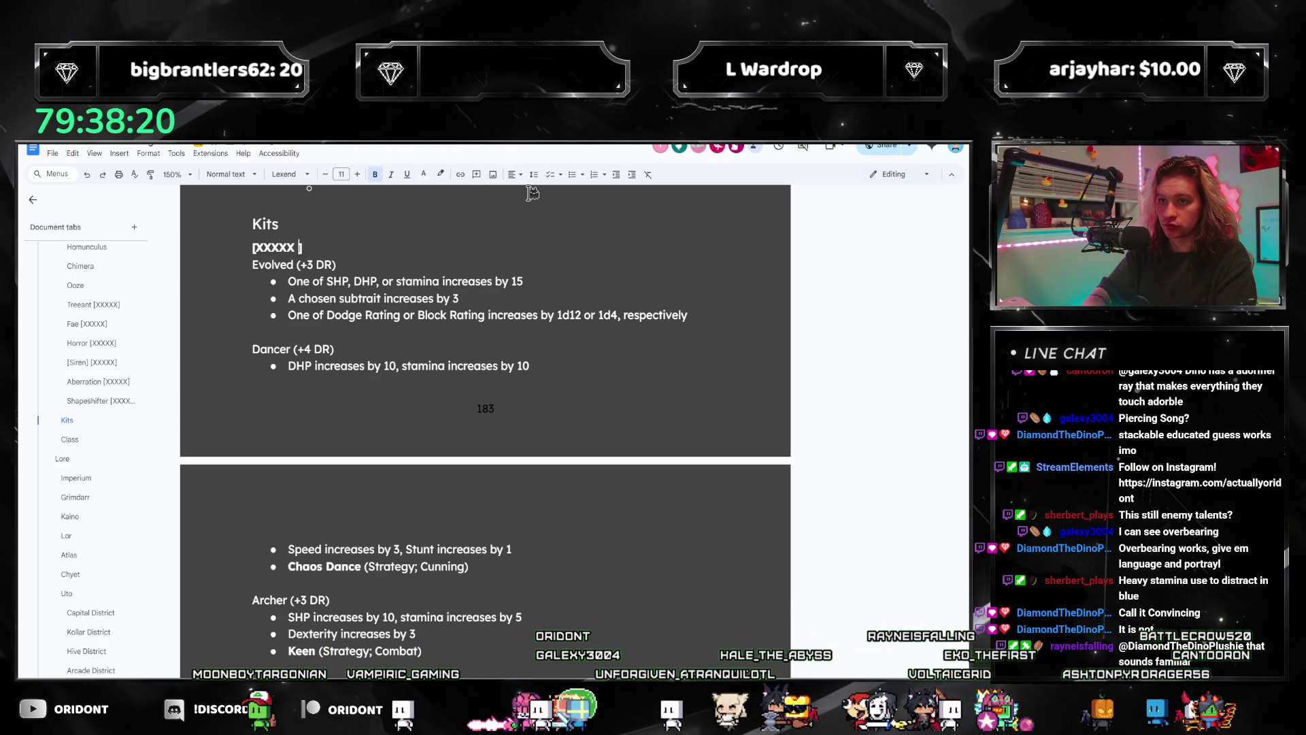
type("Kits]")
key("Return")
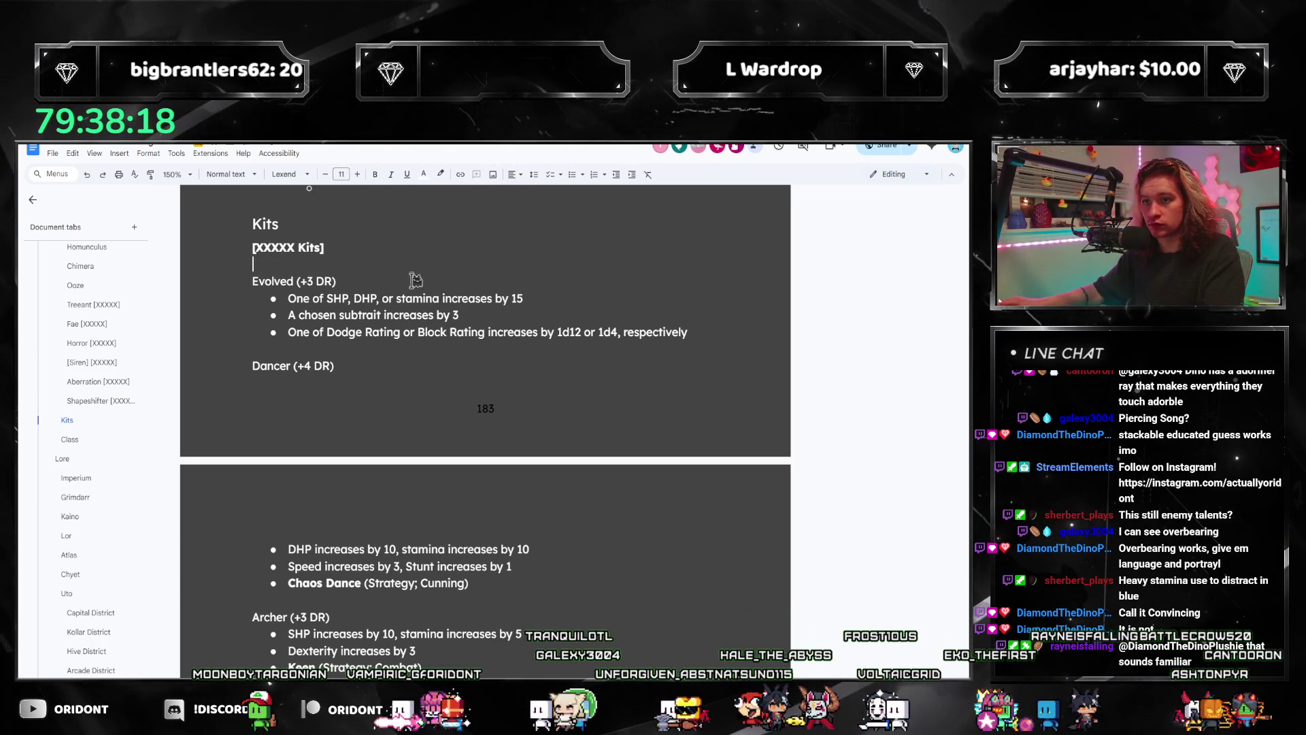
scroll(416, 315, "down", 3)
scroll(418, 327, "down", 3)
scroll(429, 408, "down", 3)
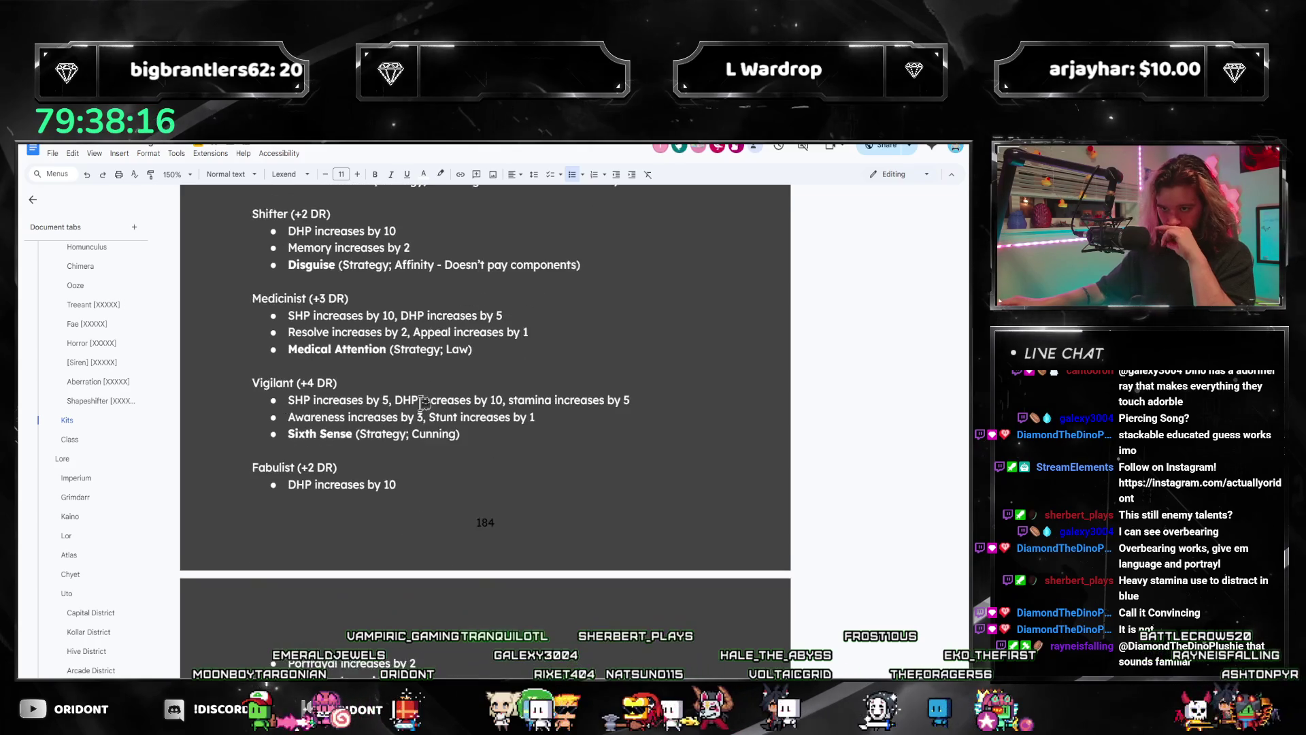
scroll(433, 447, "down", 2)
scroll(429, 460, "down", 2)
scroll(424, 469, "down", 4)
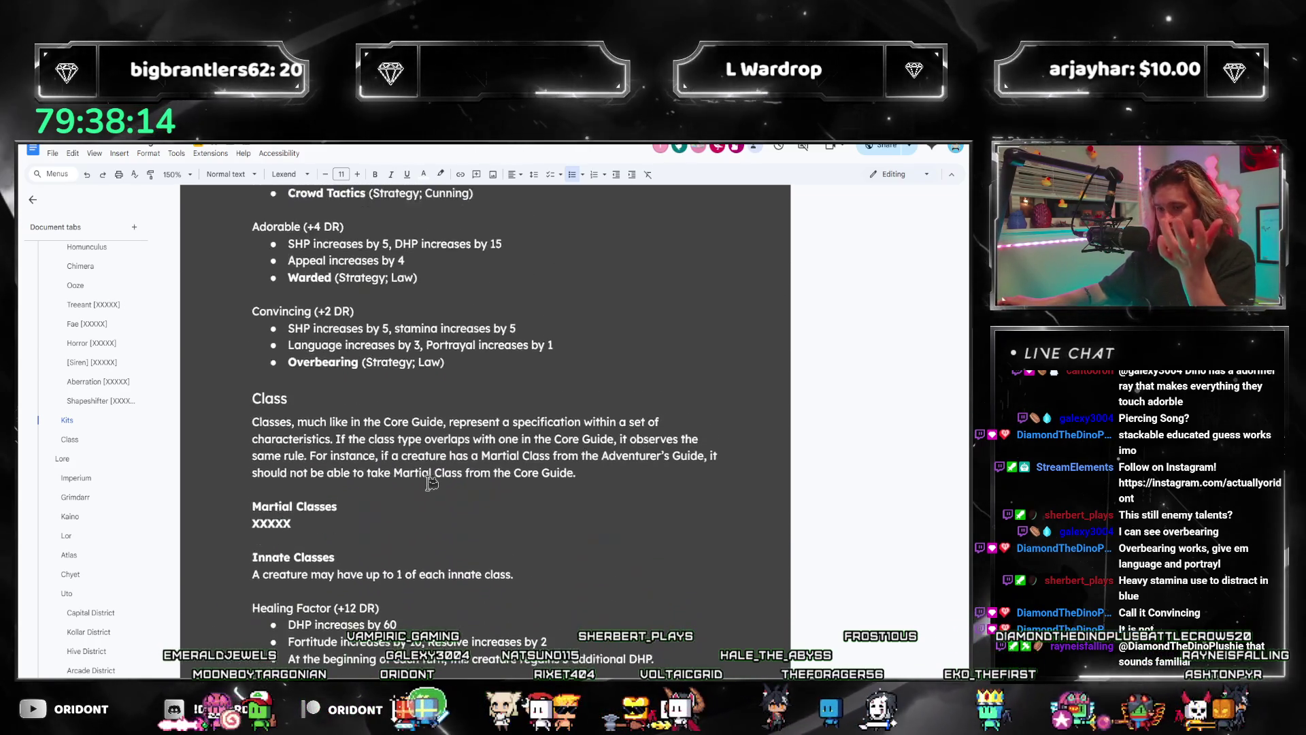
scroll(418, 488, "up", 4)
scroll(418, 489, "up", 5)
scroll(419, 480, "up", 5)
scroll(418, 471, "up", 5)
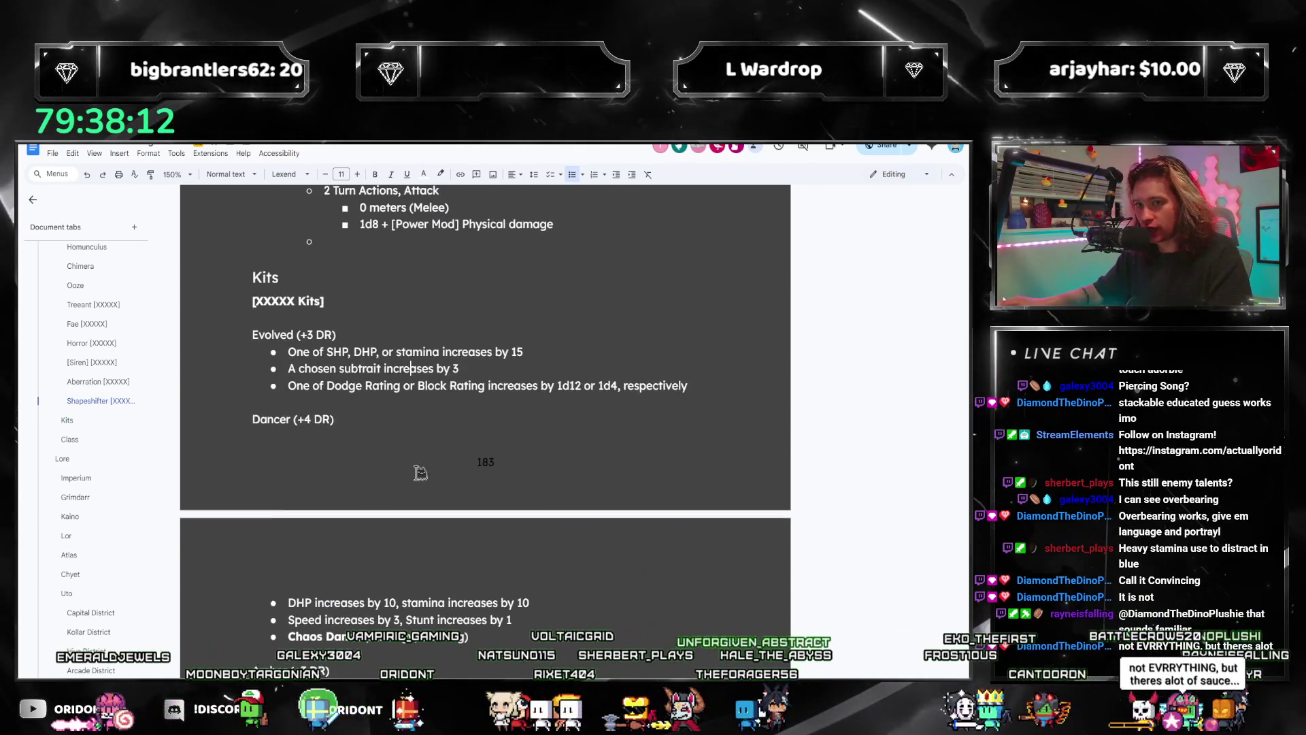
Step: Push the Dancer (+4 DR) entry onto the next page
left_click(254, 418)
key("ctrl+Return")
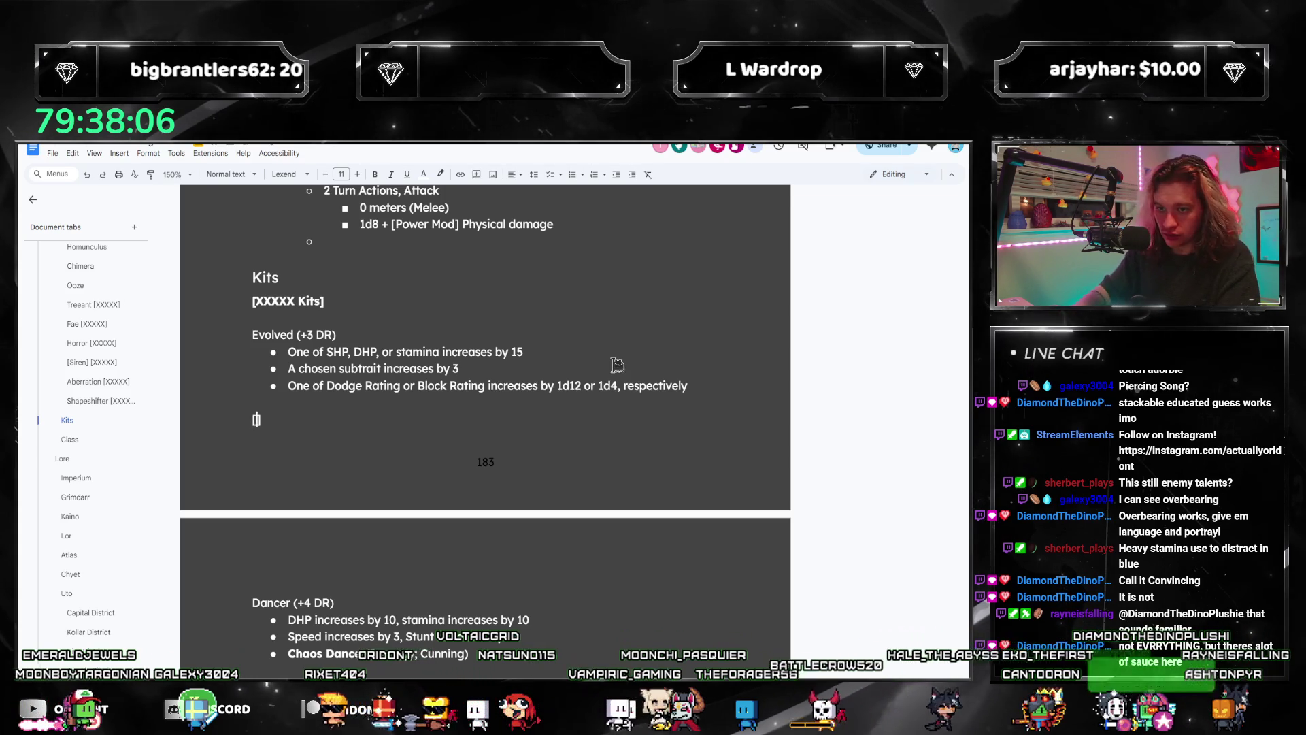
type("Heavy]")
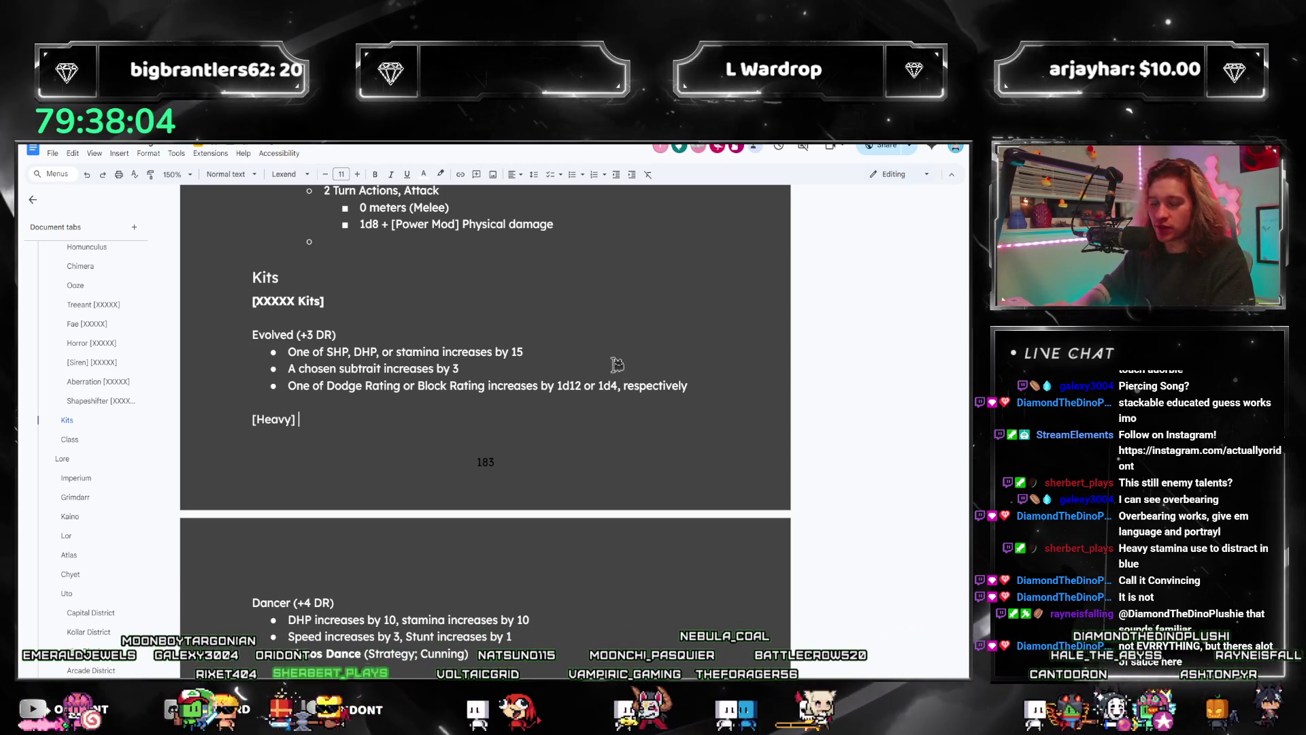
Step: Locate the Heavy kit heading in the Kits tab via document search
key("ctrl+f")
type("convincing")
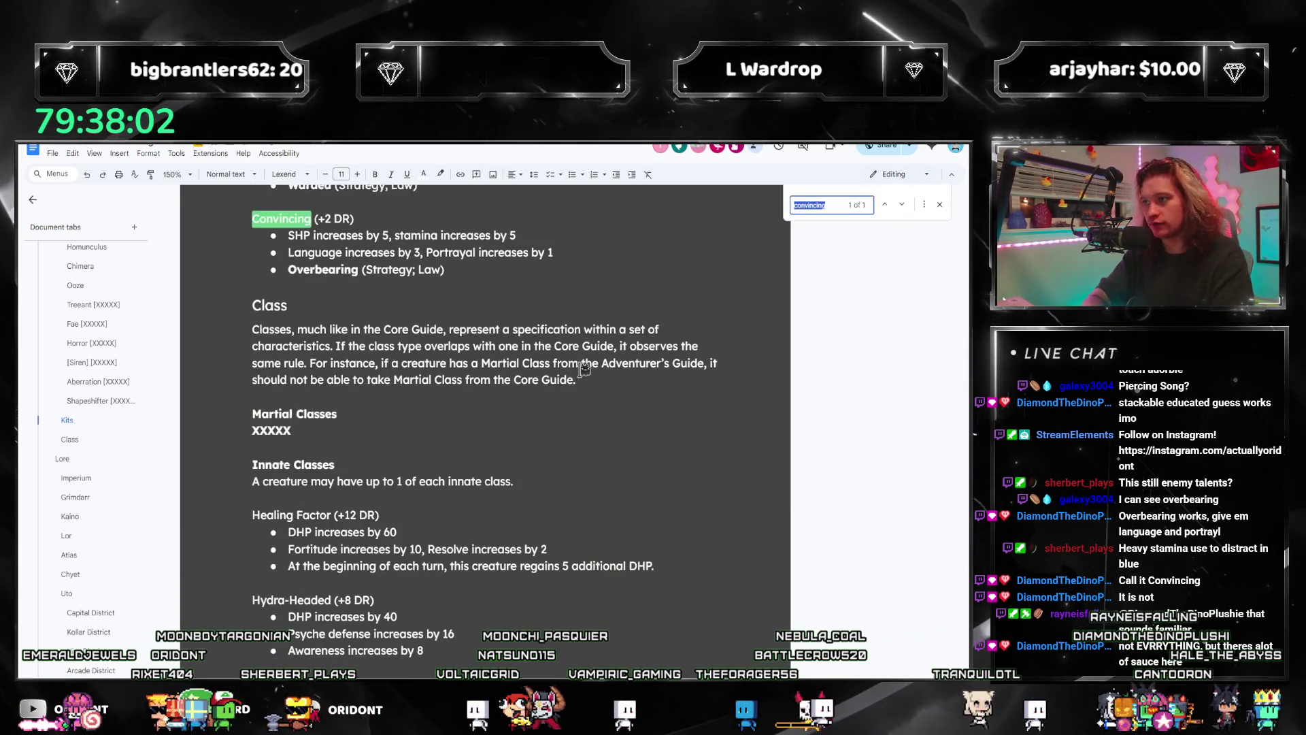
type("heavy")
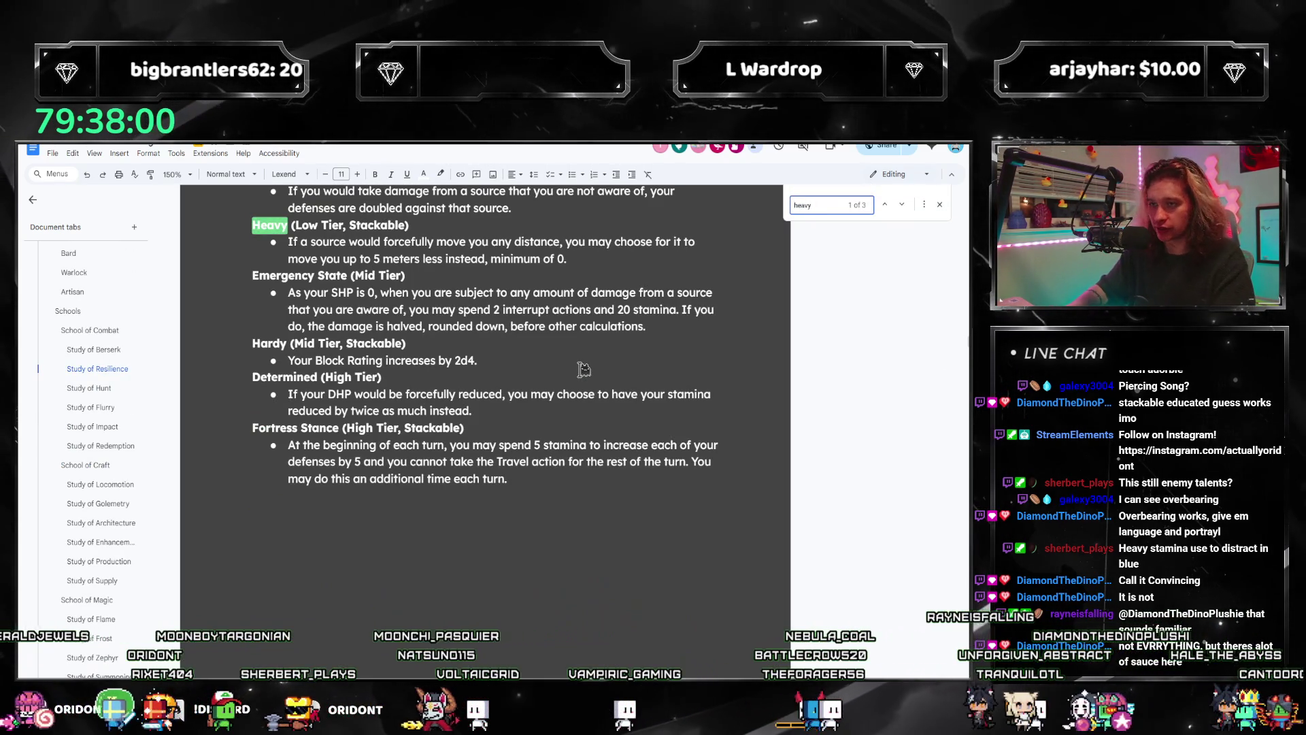
key("Return")
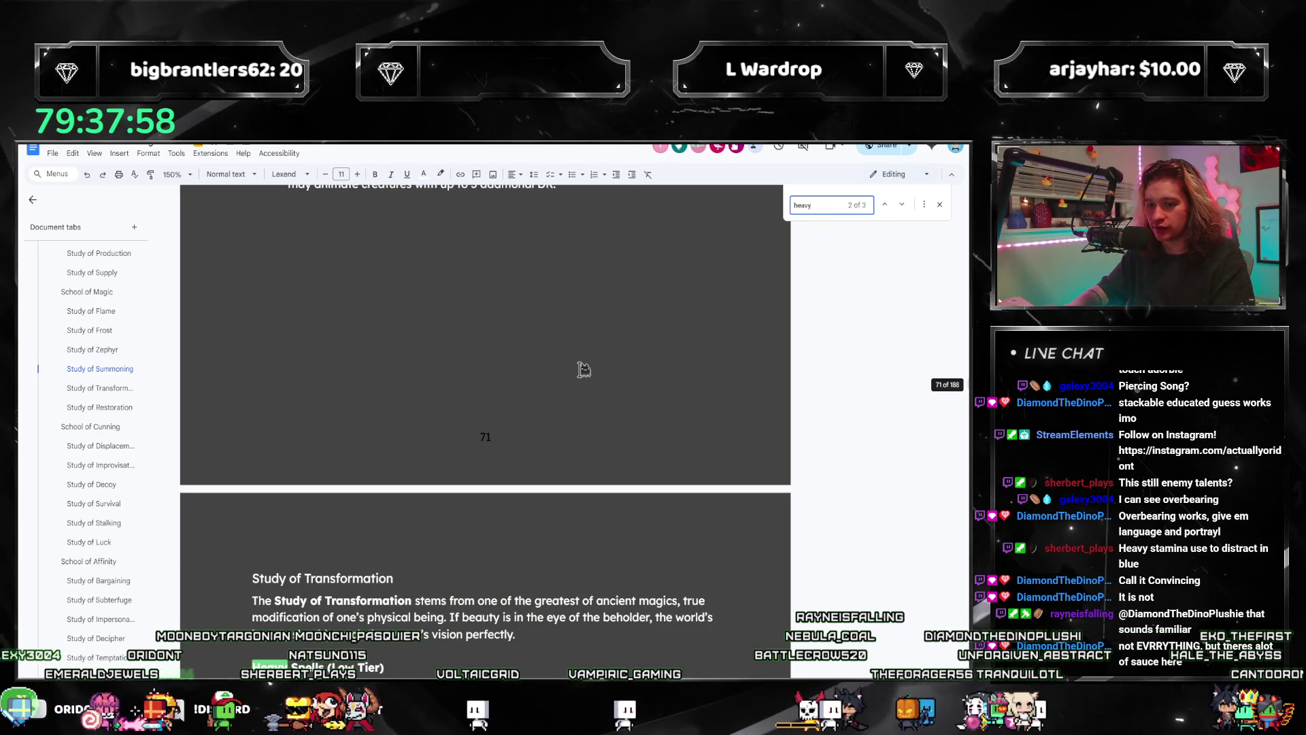
key("shift+Return")
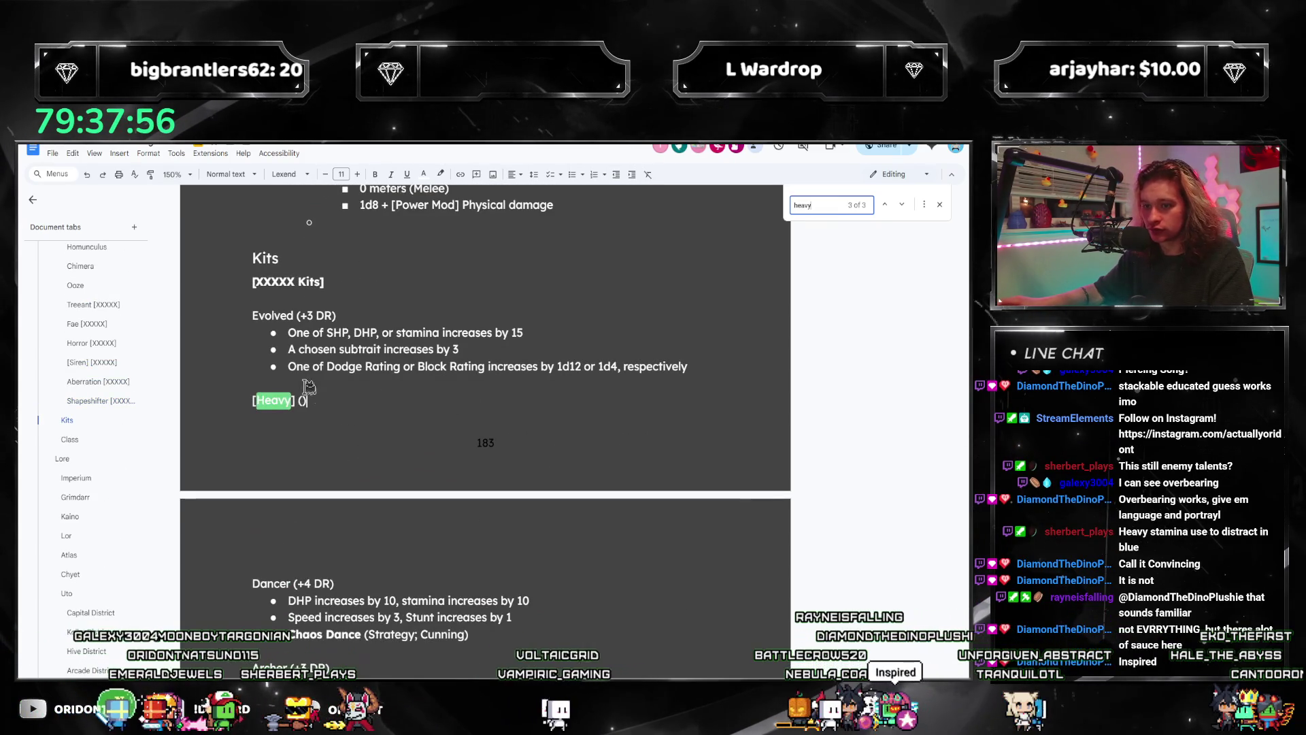
left_click(305, 399)
type("(+2 DR)")
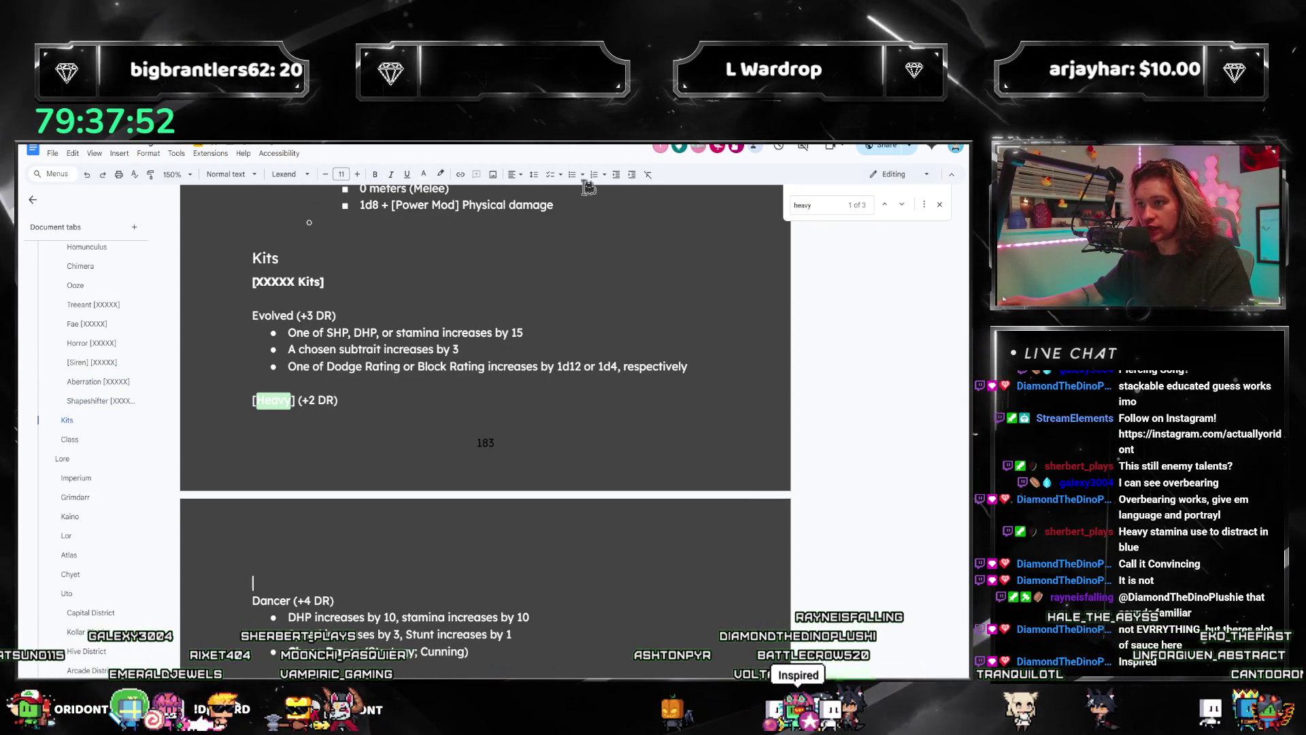
Step: Mark Heavy as (+2 DR) and start an empty bullet beneath it
key("Return")
key("ctrl+shift+8")
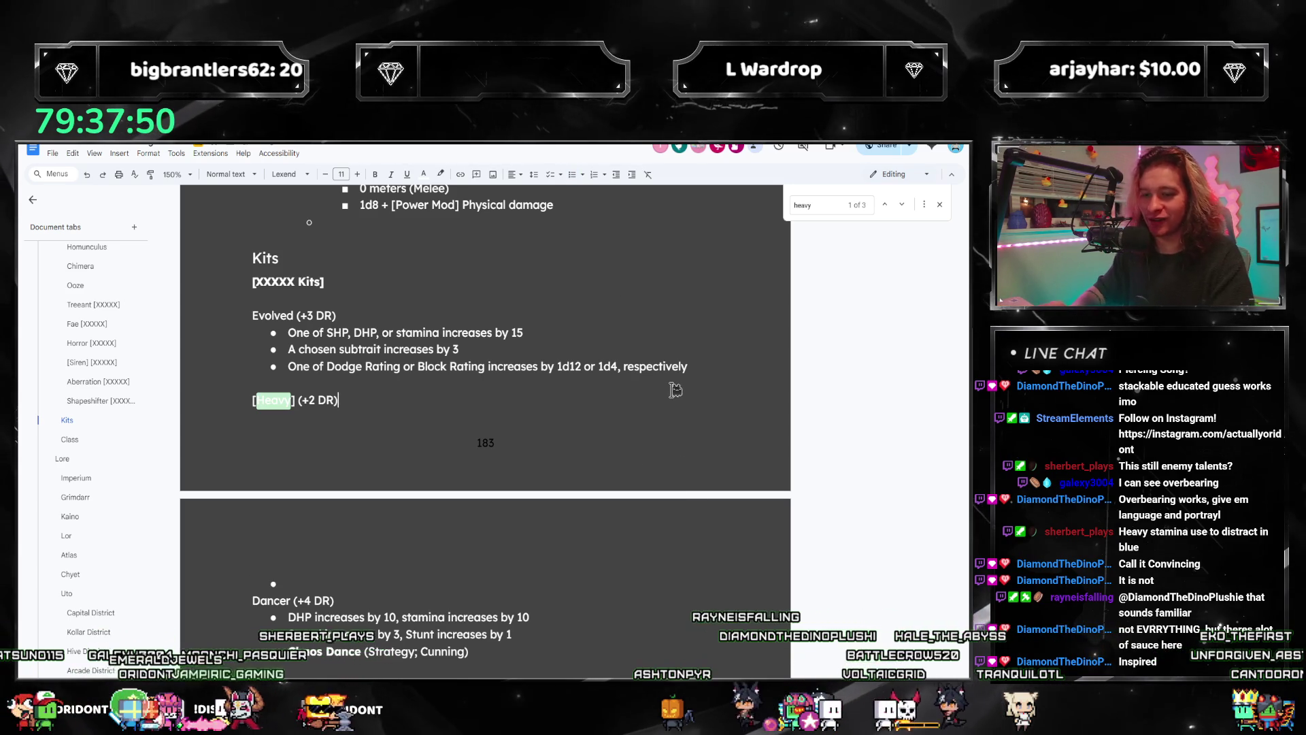
key("Left")
key("Left")
key("Left")
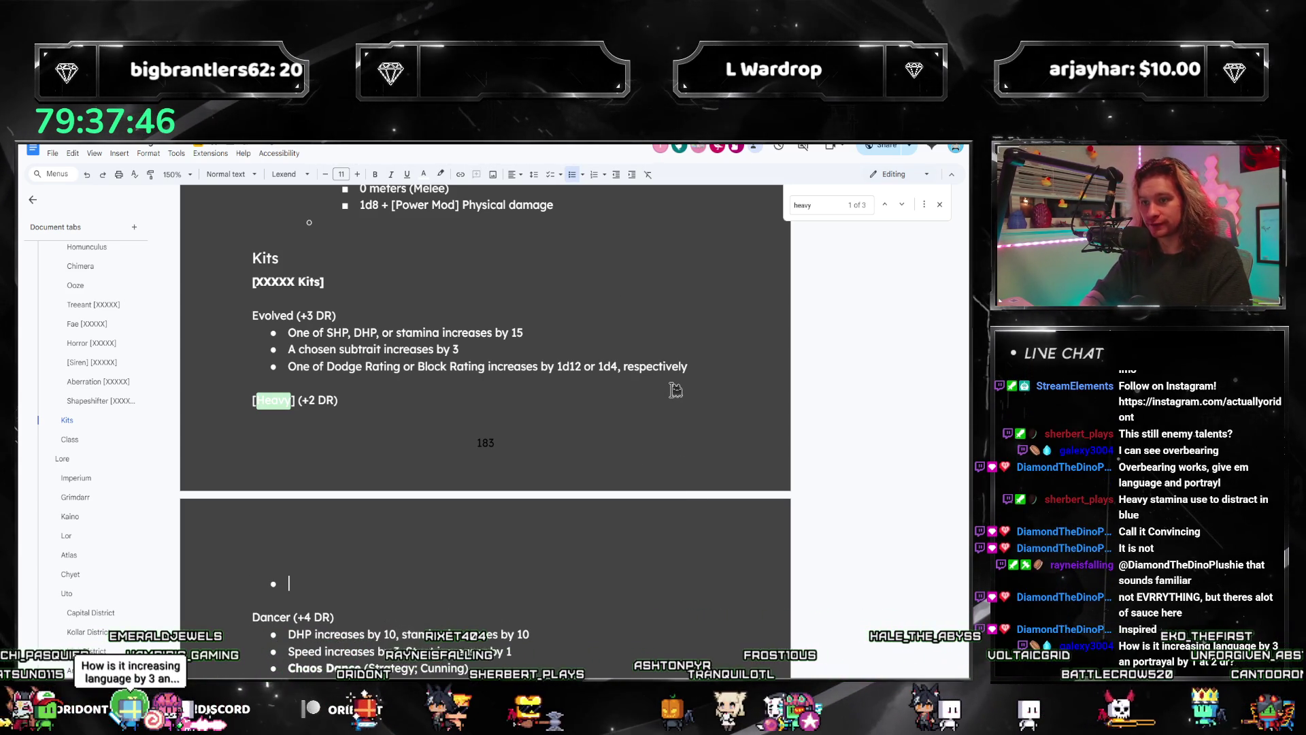
type("1")
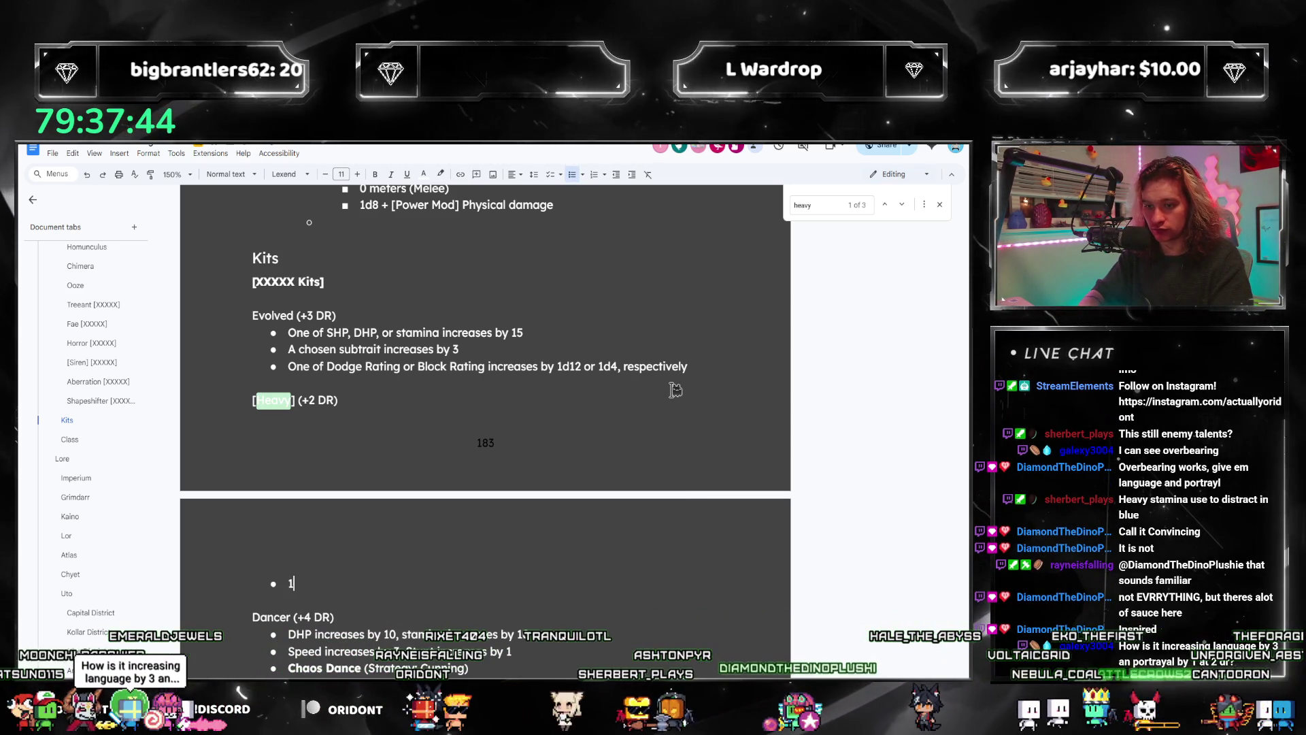
Step: List Heavy's bonuses: SHP +10, Fortitude +2, Power +1 and bold Heavy (Strategy; Combat)
key("BackSpace")
type("SHP increases by 10")
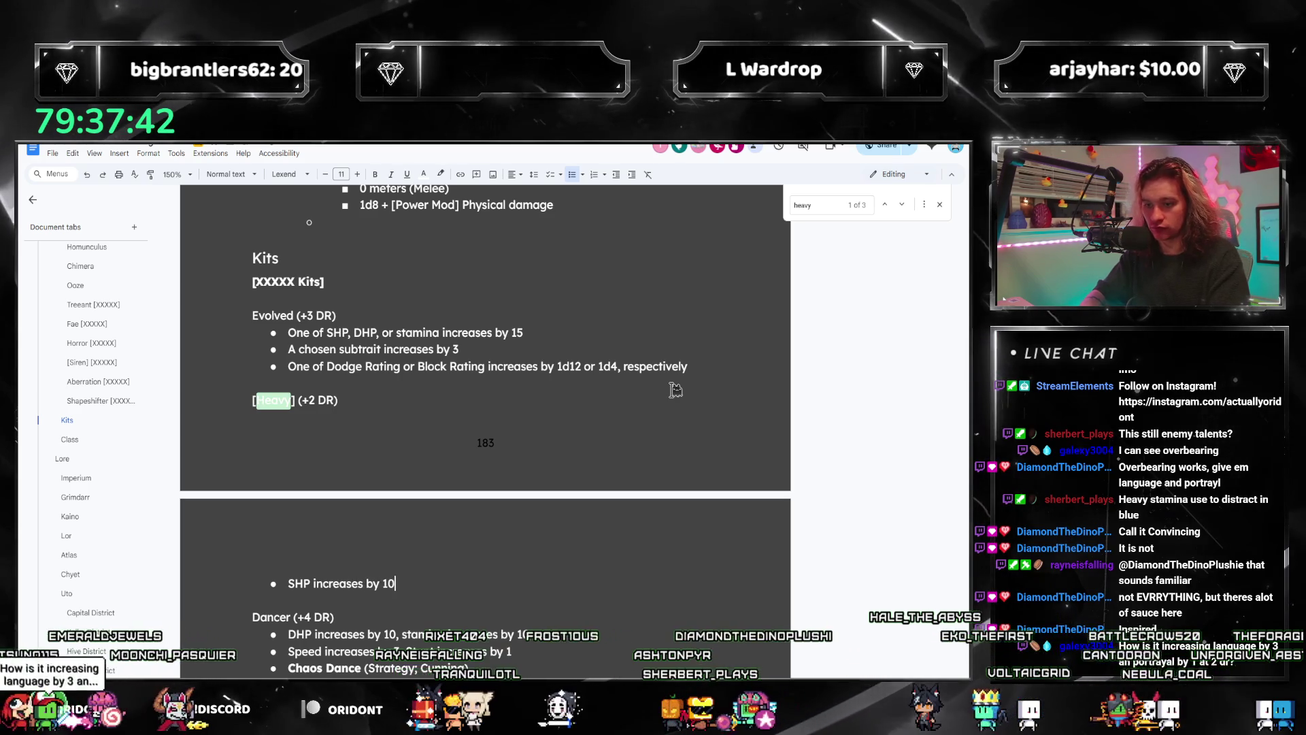
key("Return")
type("A")
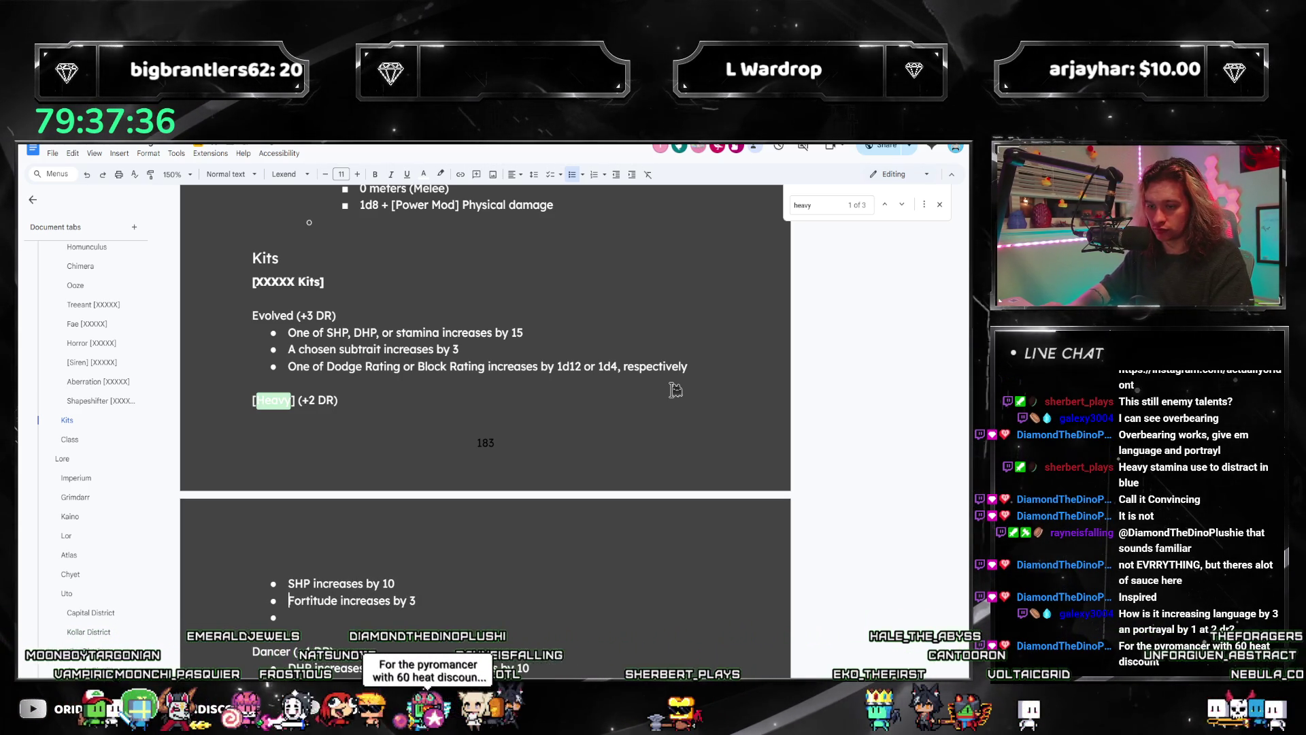
key("End")
key("shift+Left")
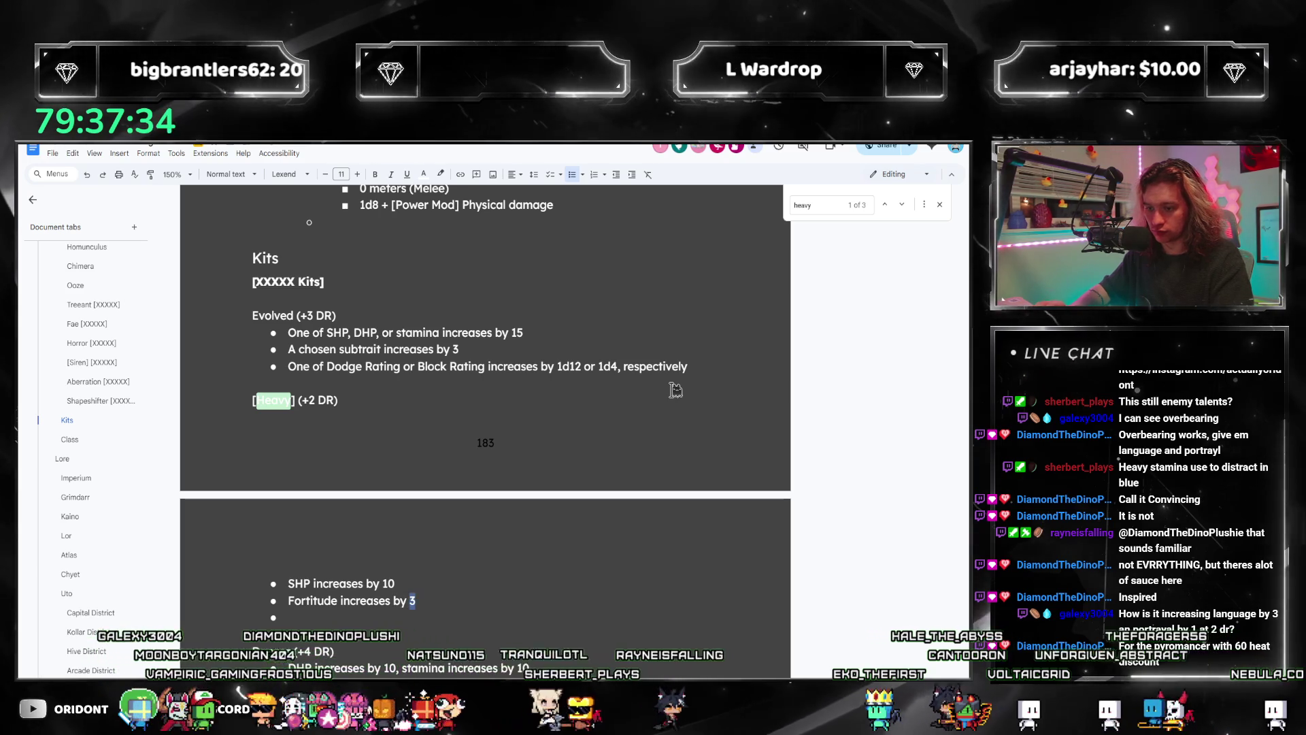
type("2, Power increases by 1")
key("Tab")
type("H")
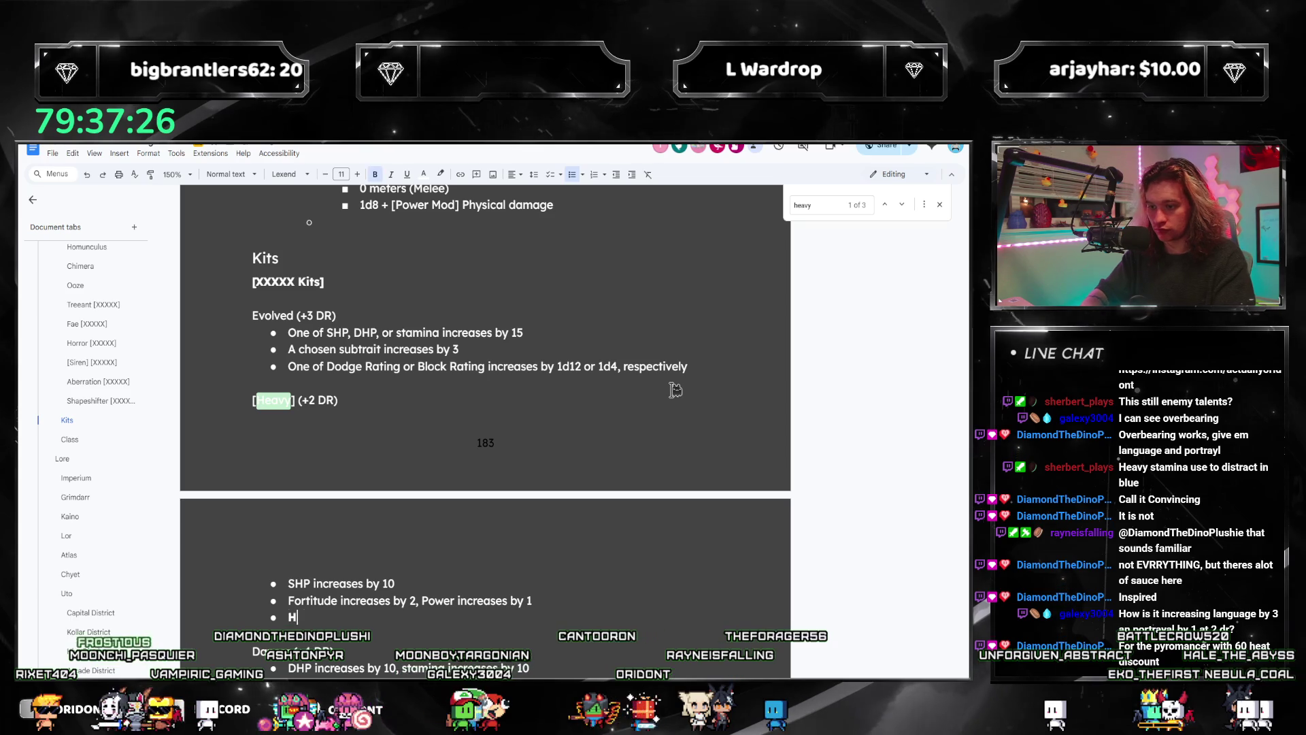
type("eavy (")
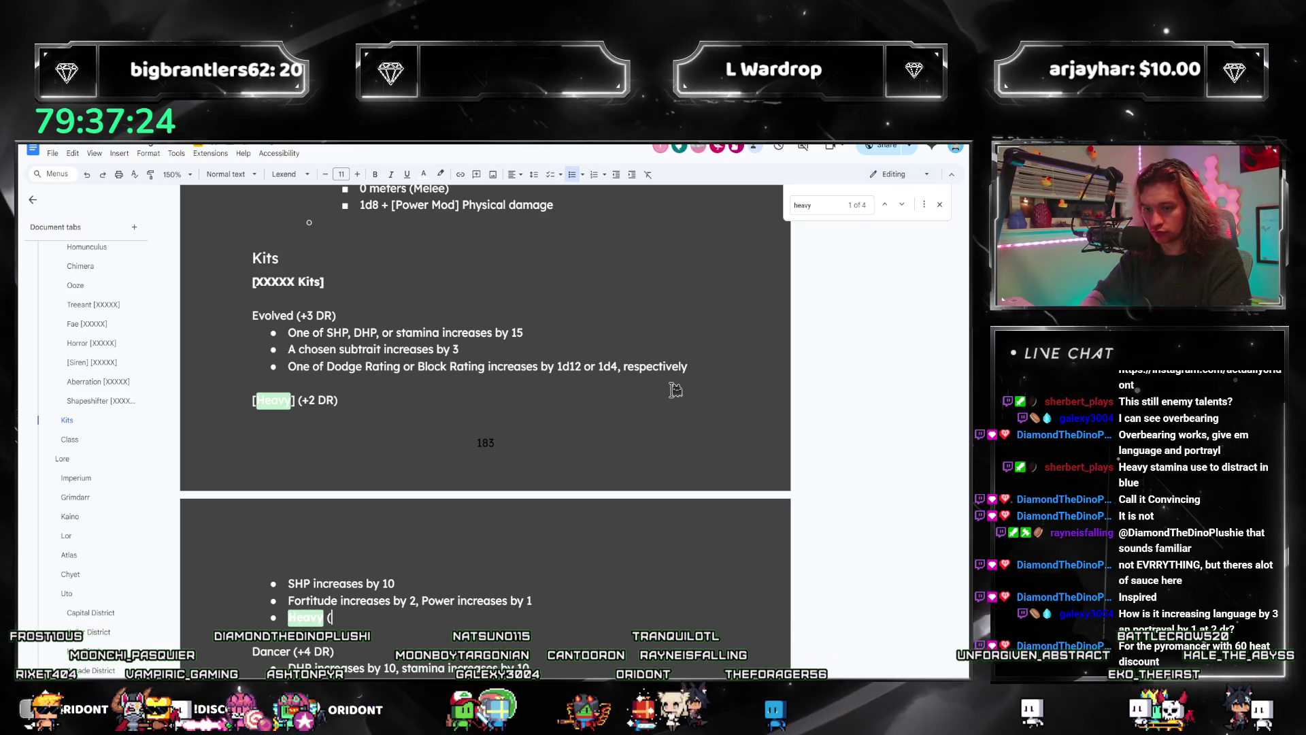
type("Star")
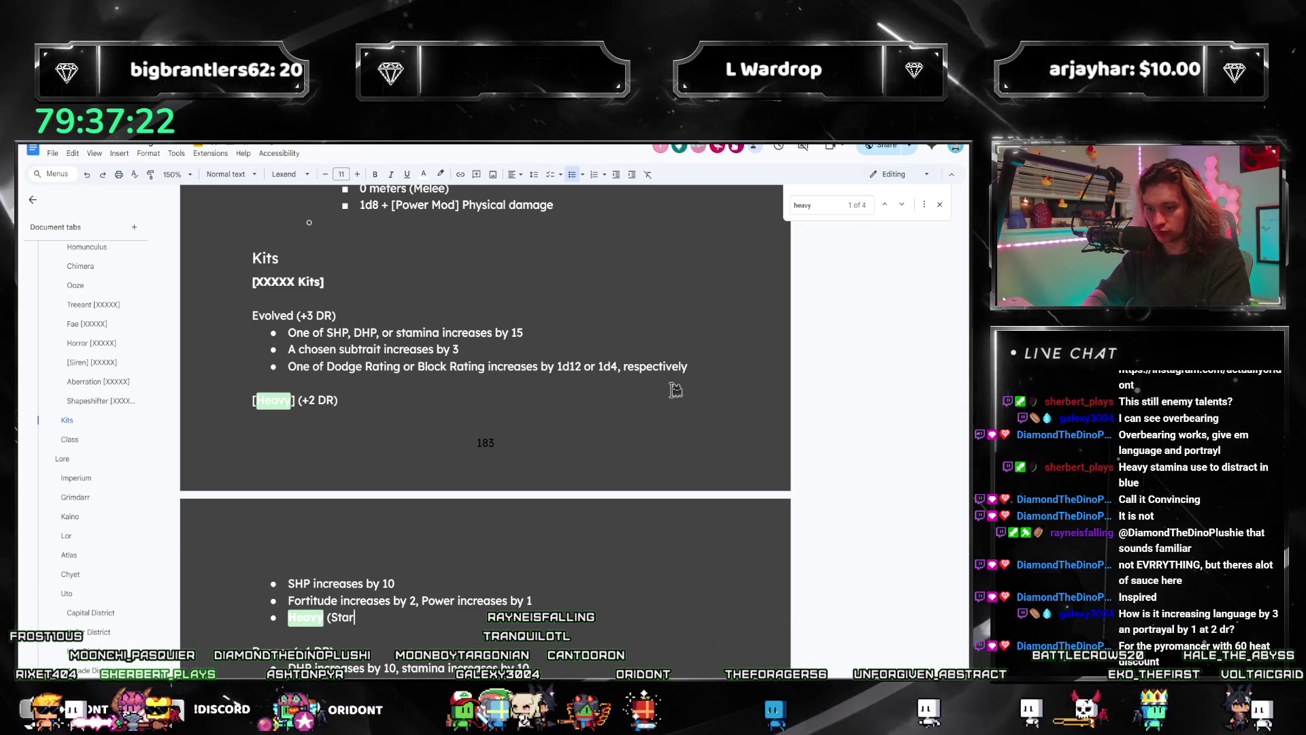
type("tegy; Combat")
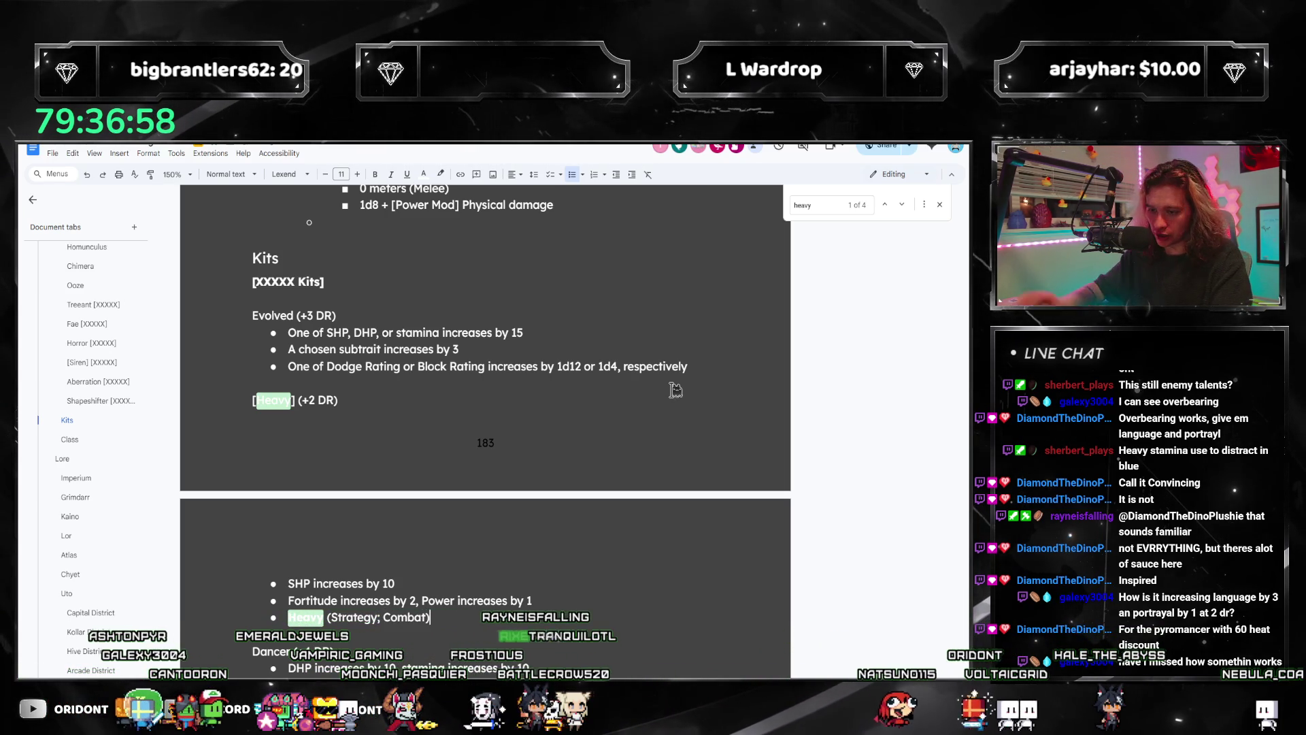
scroll(676, 389, "down", 2)
Step: Move to the Dancer (+4 DR) kit's bonuses, checking its heading
left_click(549, 456)
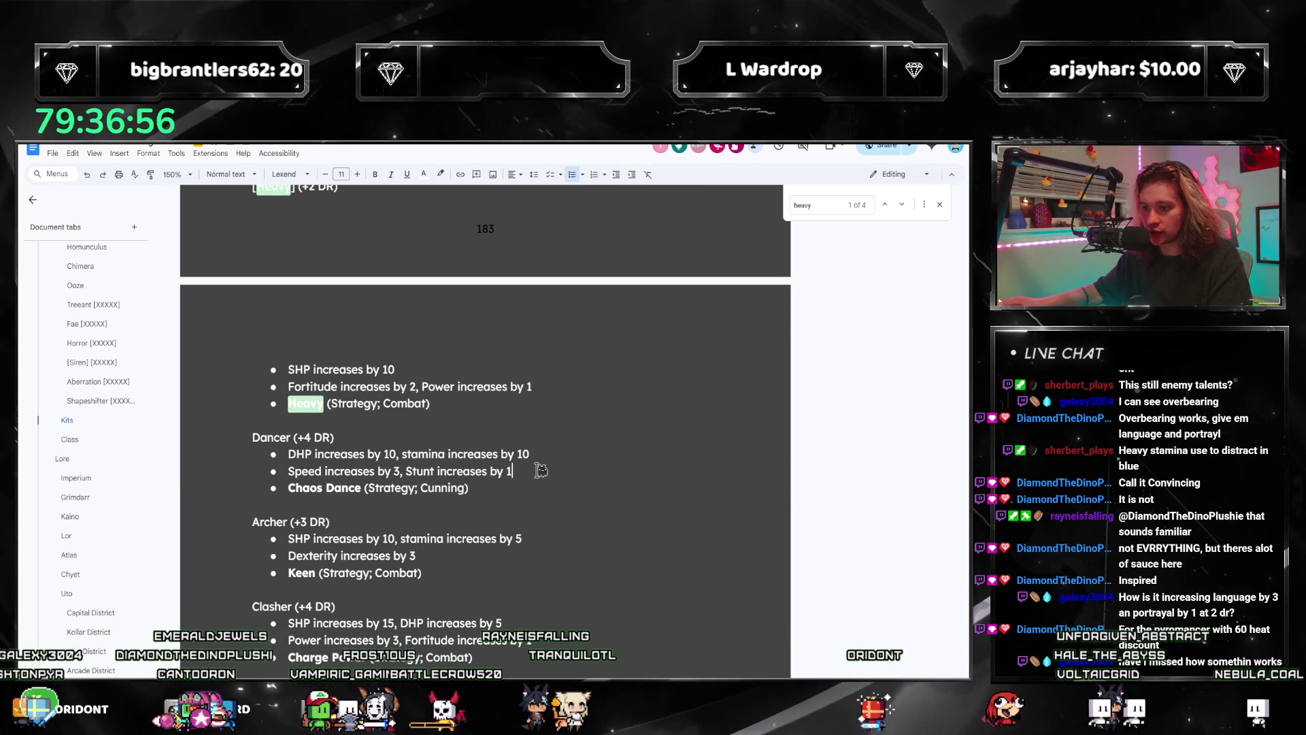
left_click_drag(337, 438, 257, 442)
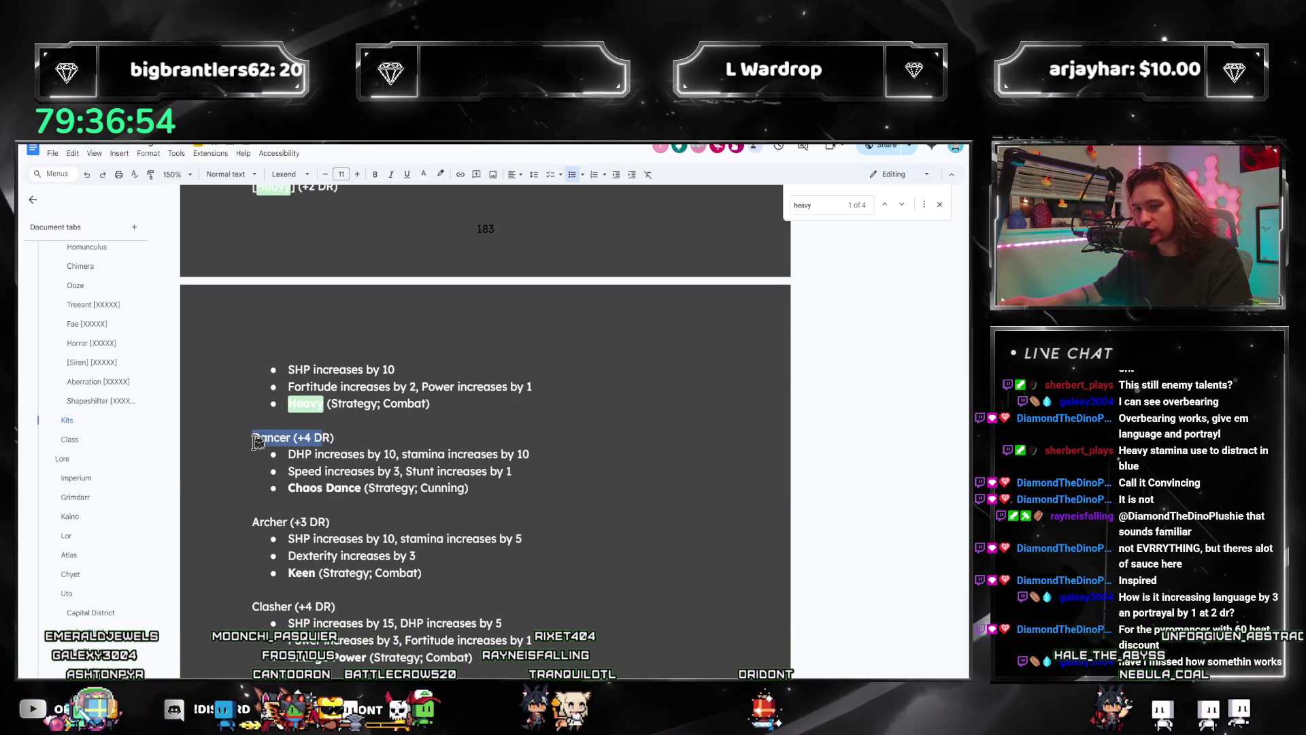
left_click(349, 454)
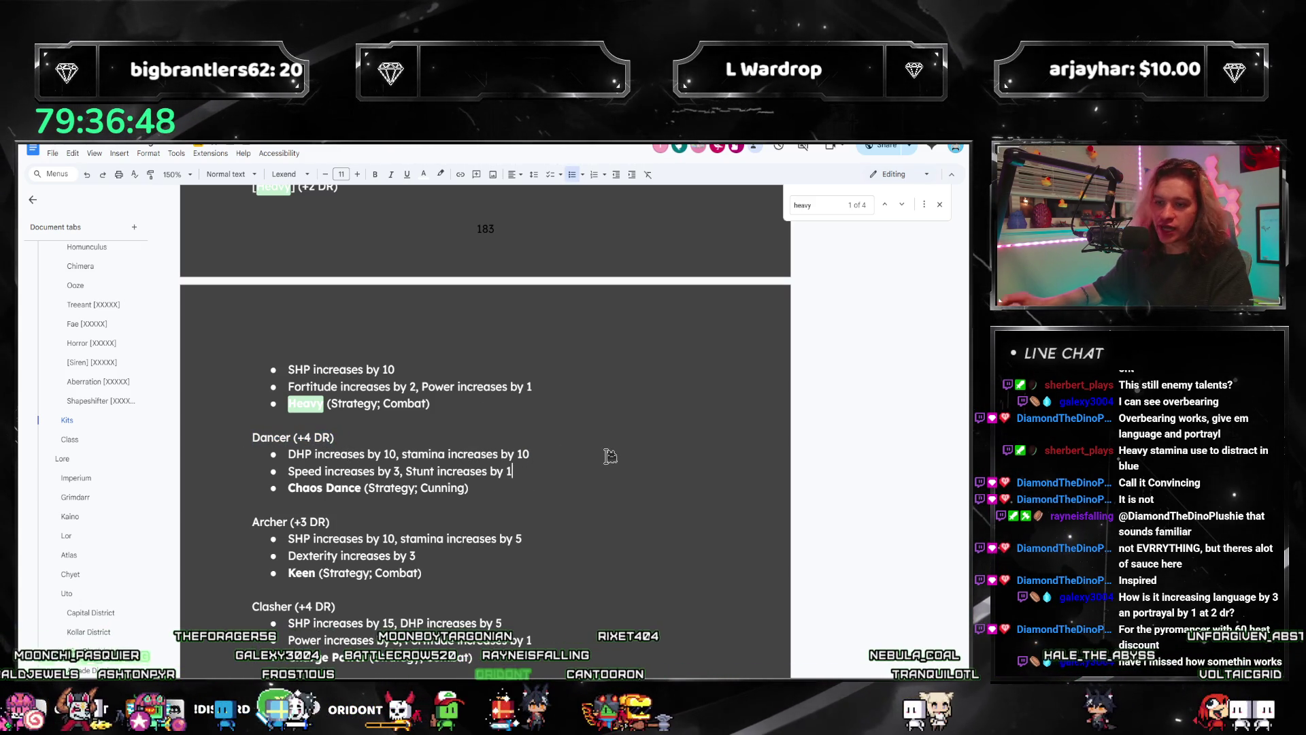
Step: Add 'Dodge Rating increases by 1d12' under Dancer's Stunt bonus and switch to the rulebook PDF
key("Return")
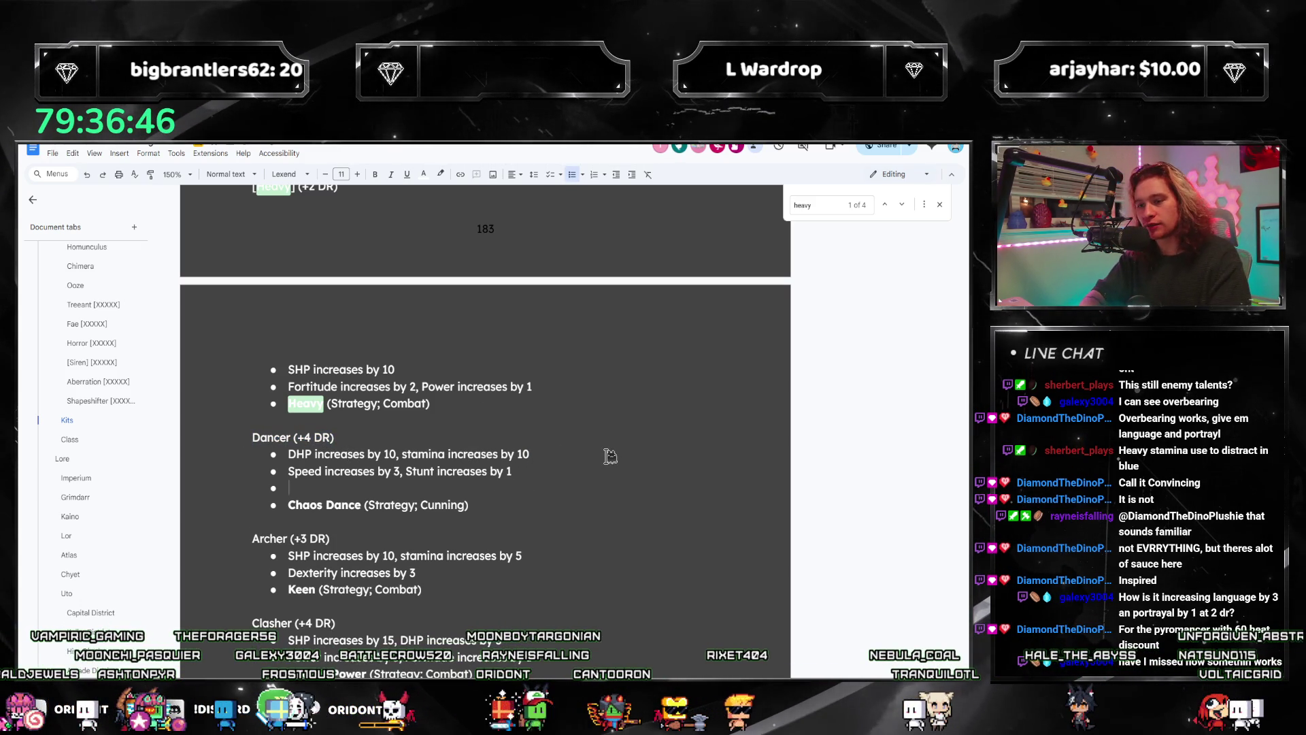
key("Escape")
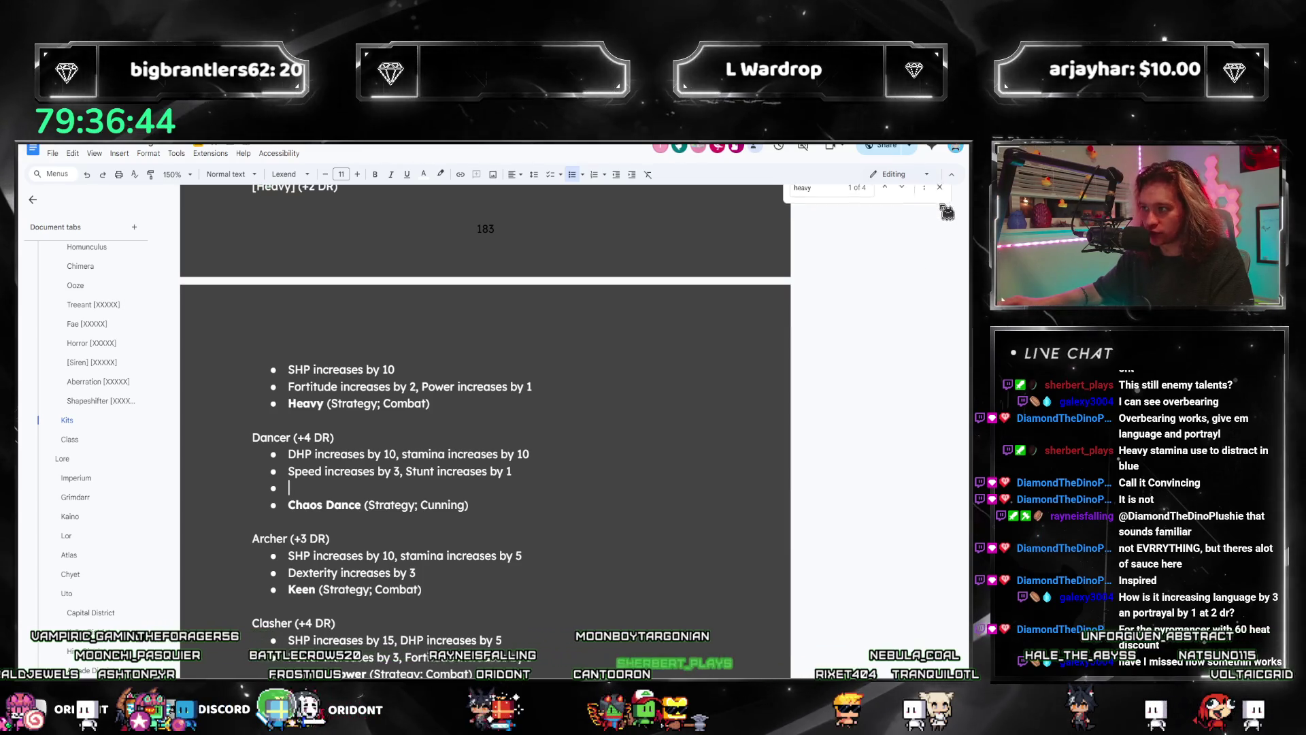
type("Dod")
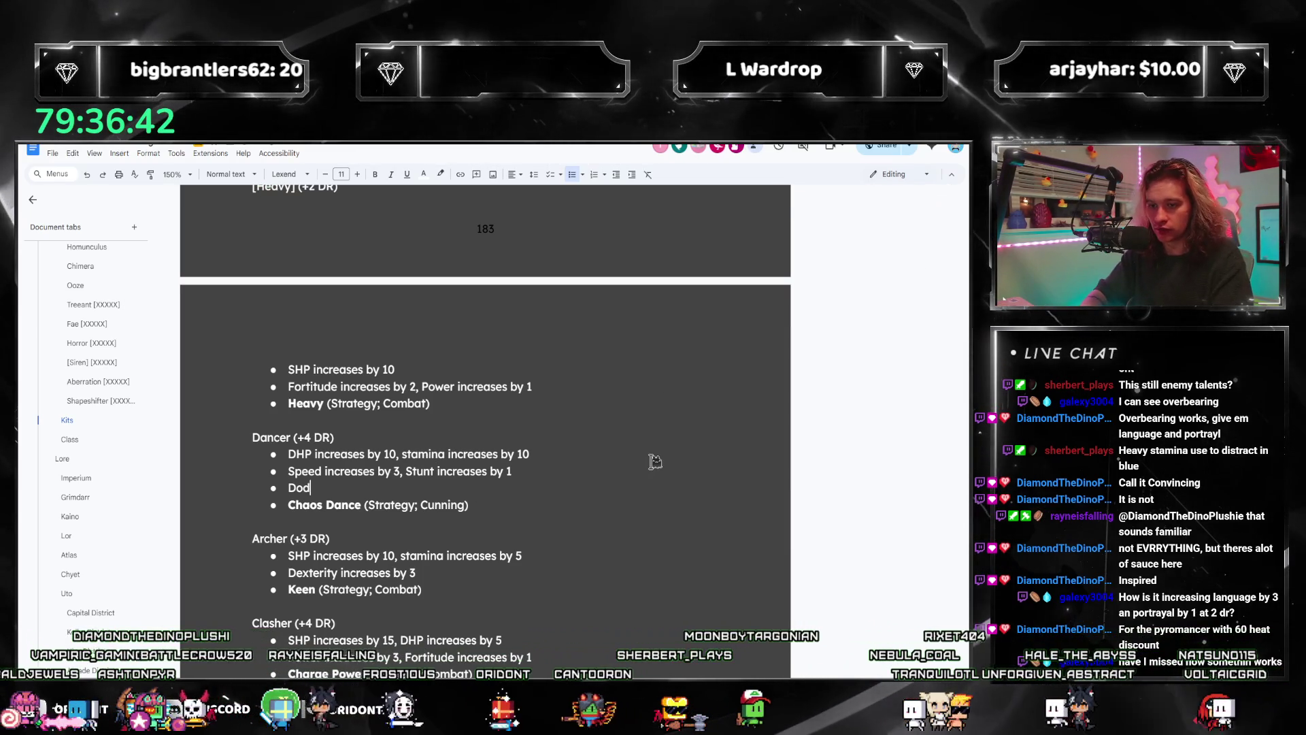
type("ge Rating increases by 1d12")
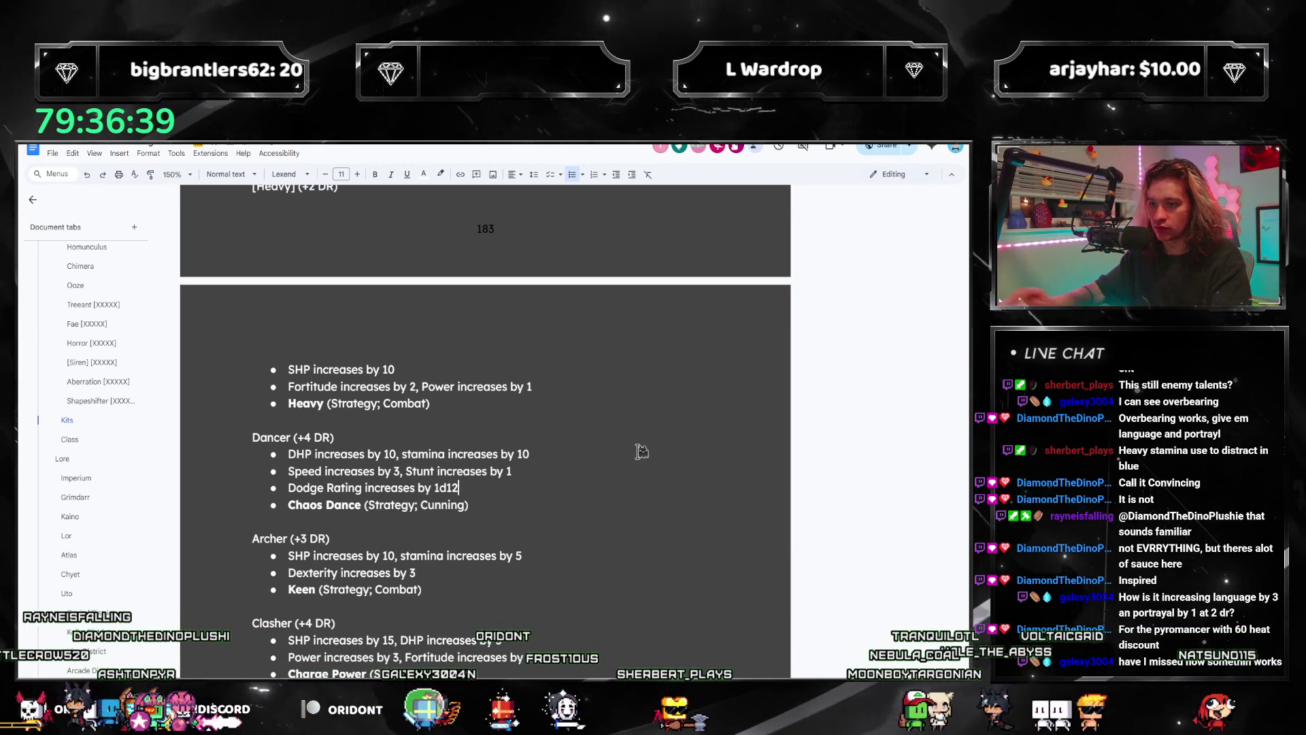
scroll(483, 478, "down", 2)
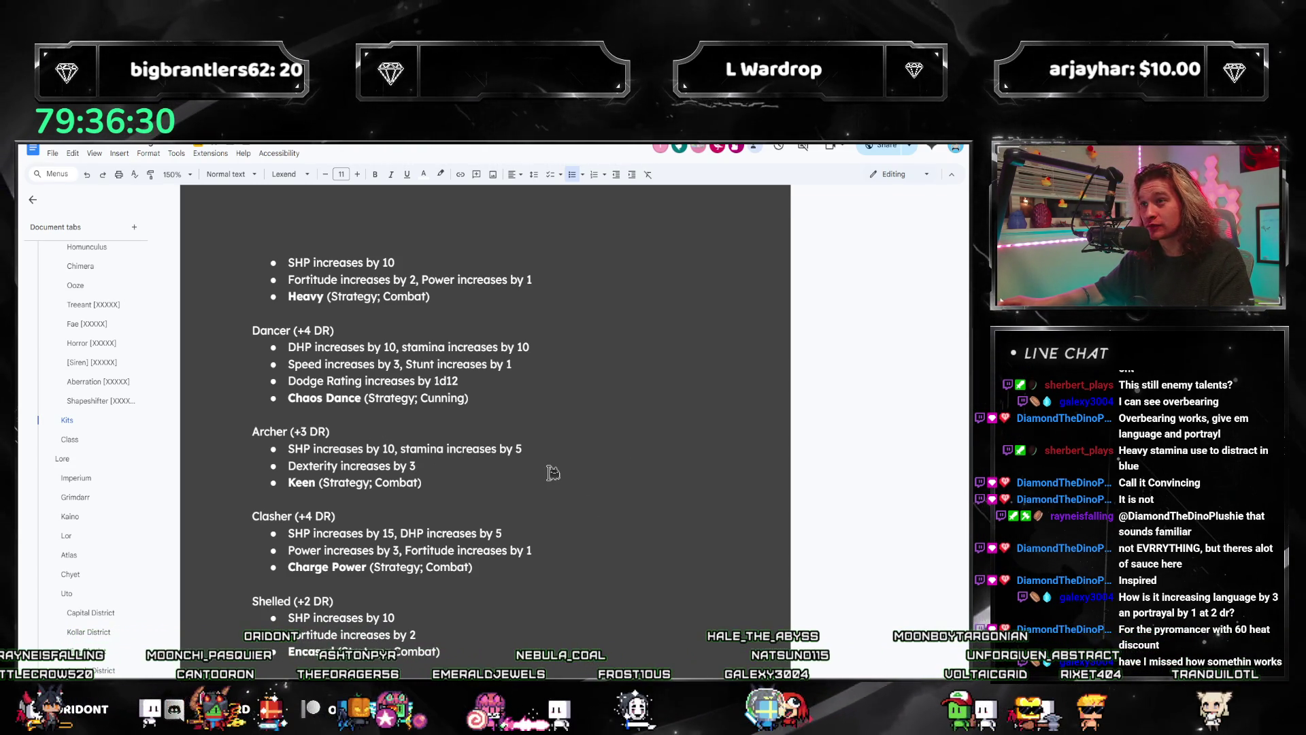
key("alt+Tab")
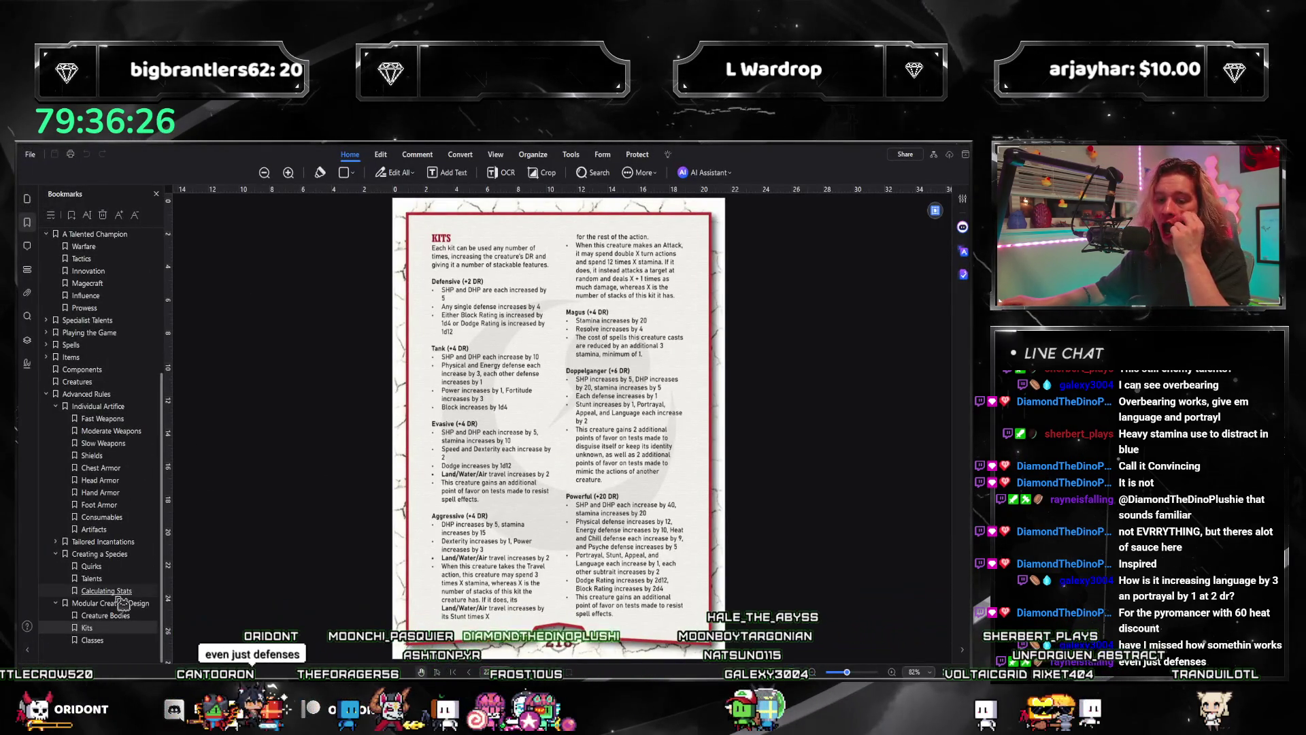
Step: Review the Artifacts, Head Armor and Hand Armor crafting pages in the rulebook PDF
left_click(91, 529)
scroll(344, 525, "down", 3)
scroll(502, 534, "down", 3)
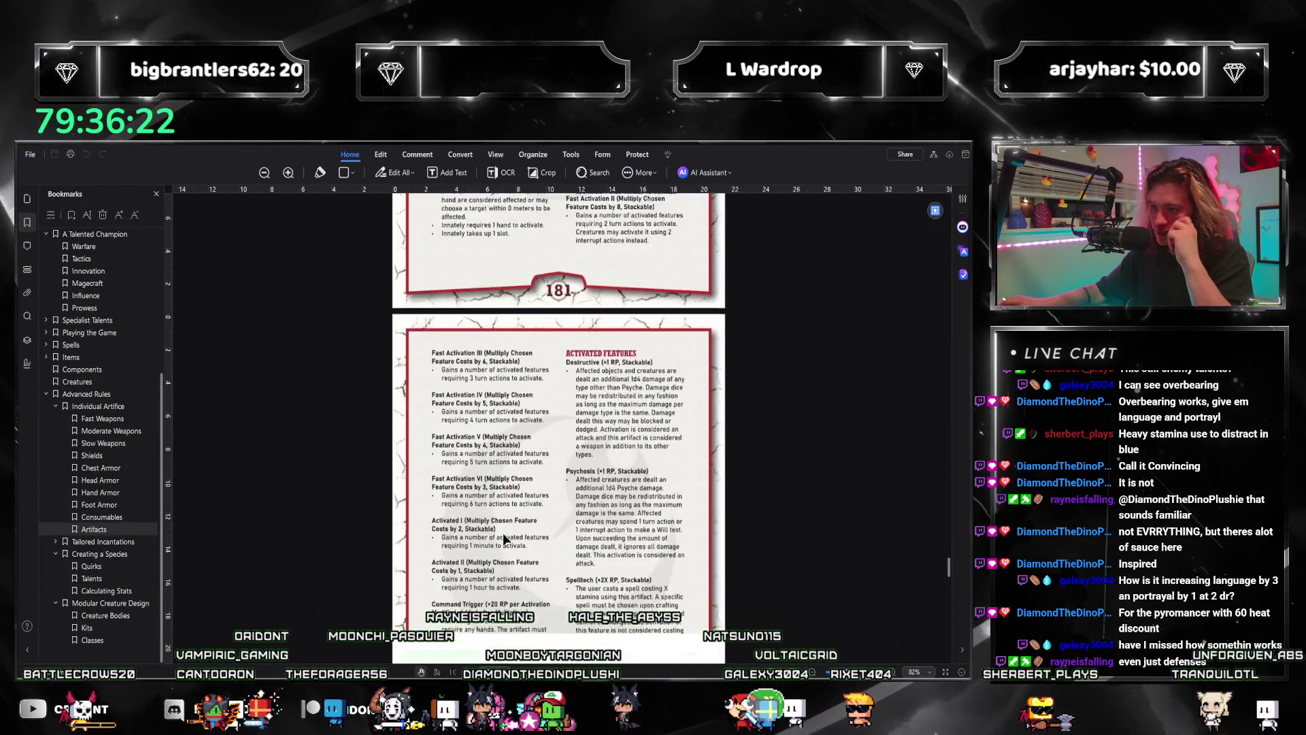
scroll(504, 556, "down", 3)
scroll(505, 557, "down", 2)
scroll(512, 553, "down", 3)
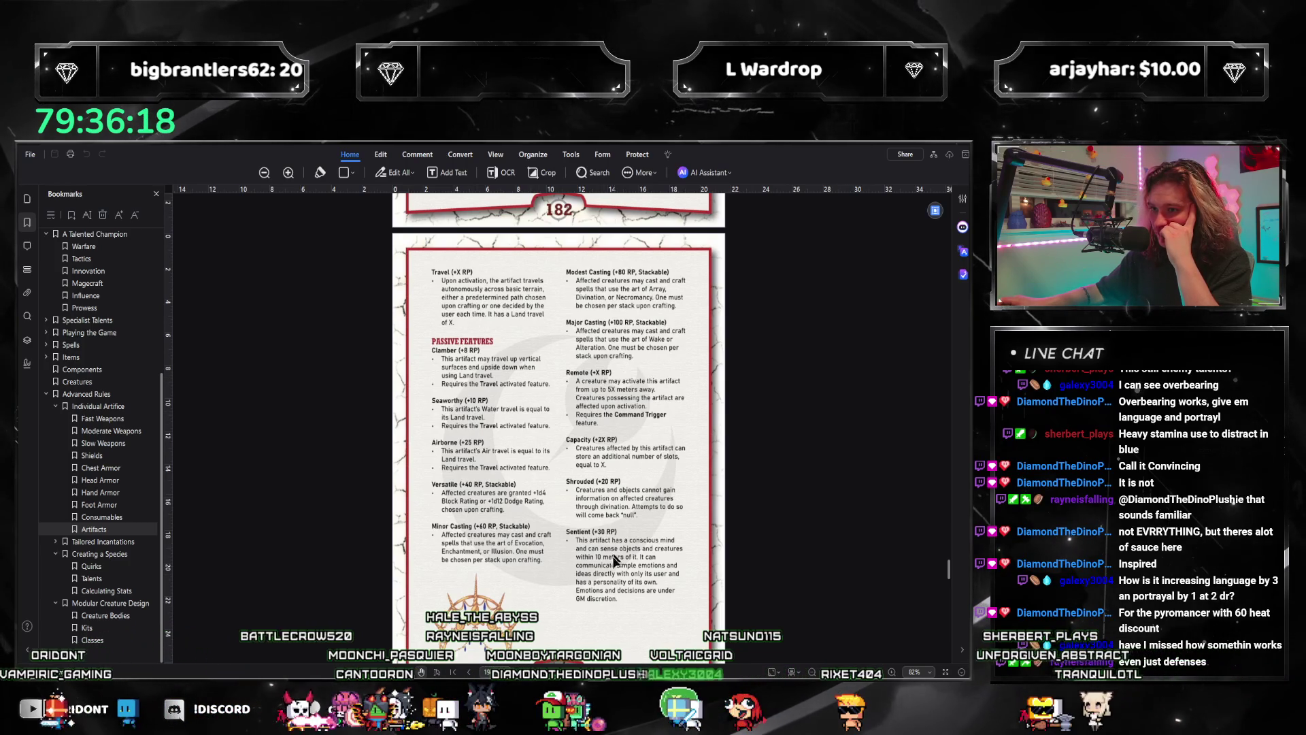
scroll(605, 580, "down", 1)
scroll(602, 575, "down", 3)
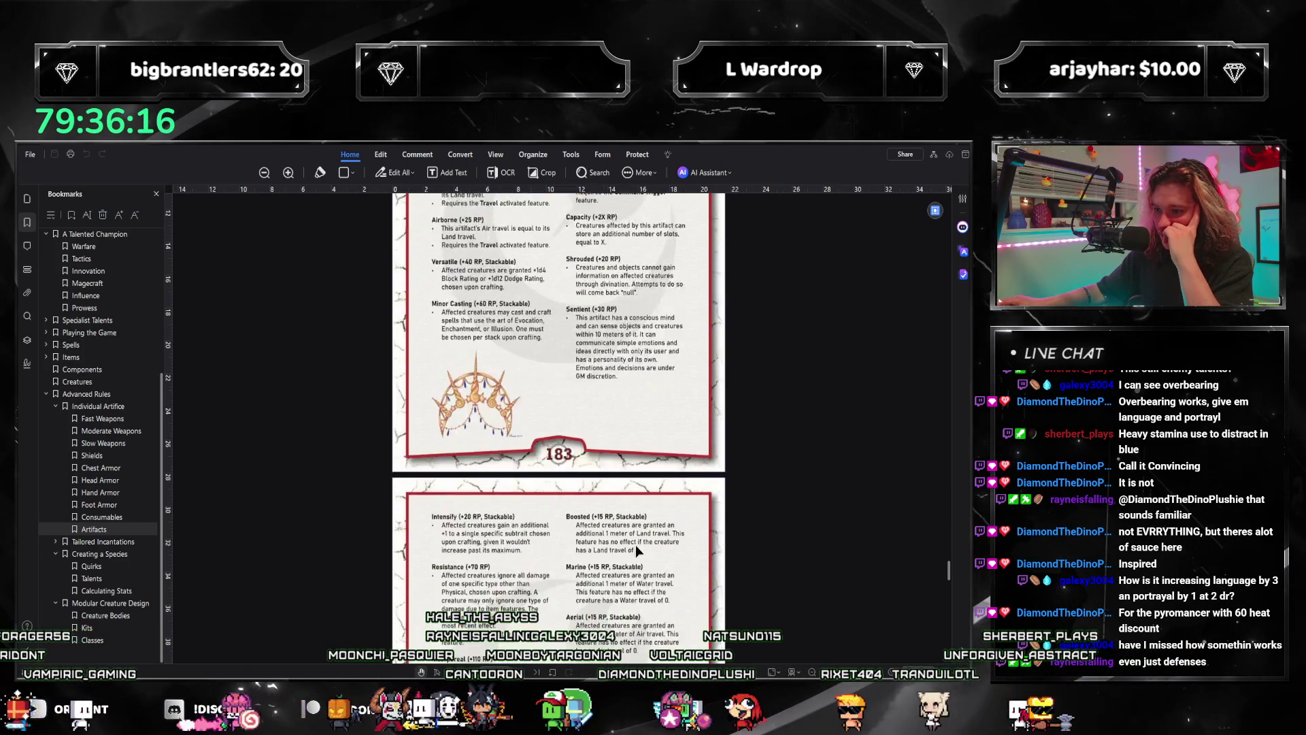
scroll(636, 545, "down", 2)
scroll(548, 476, "down", 1)
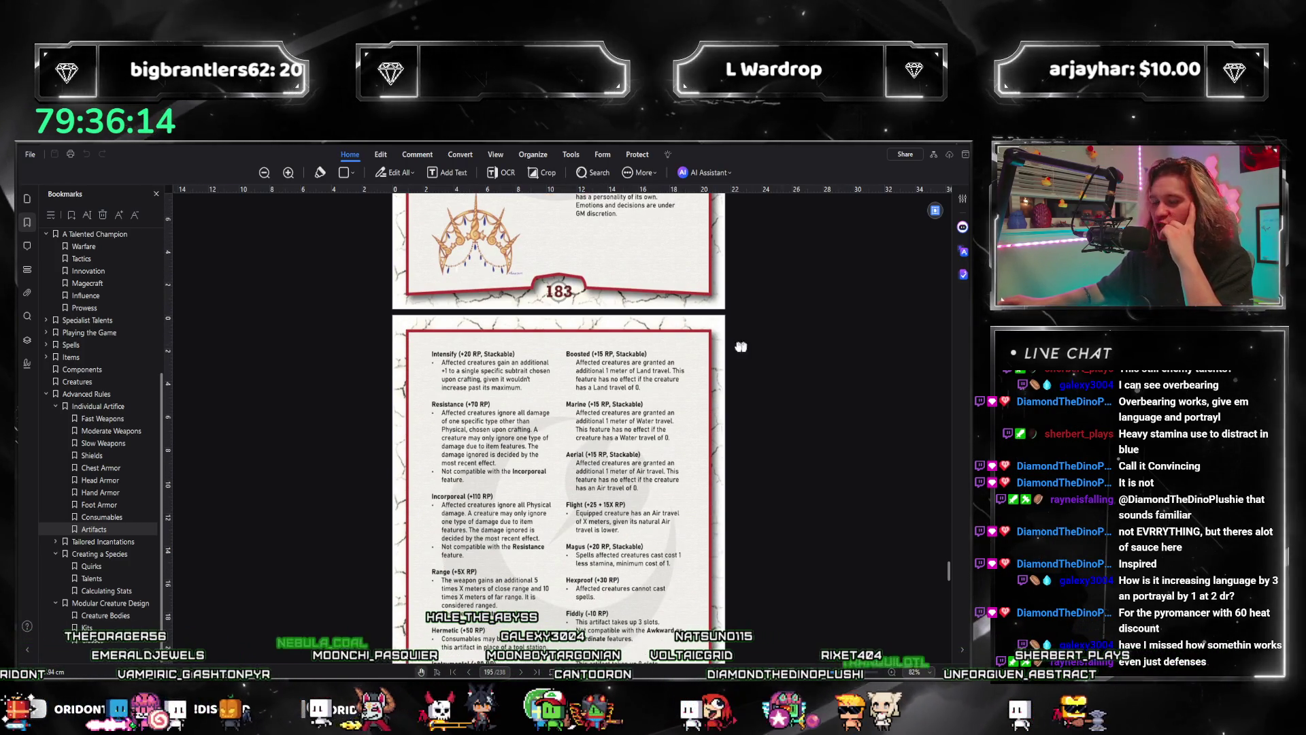
left_click(100, 480)
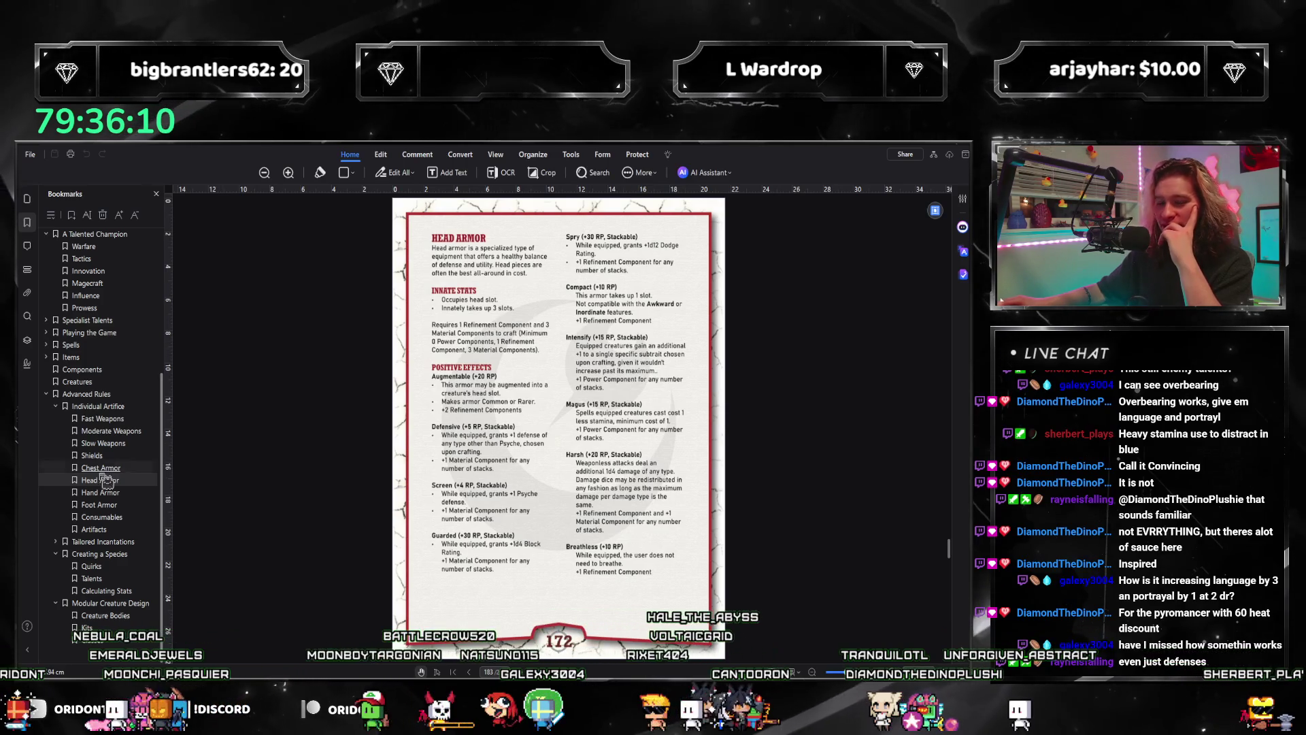
left_click(116, 496)
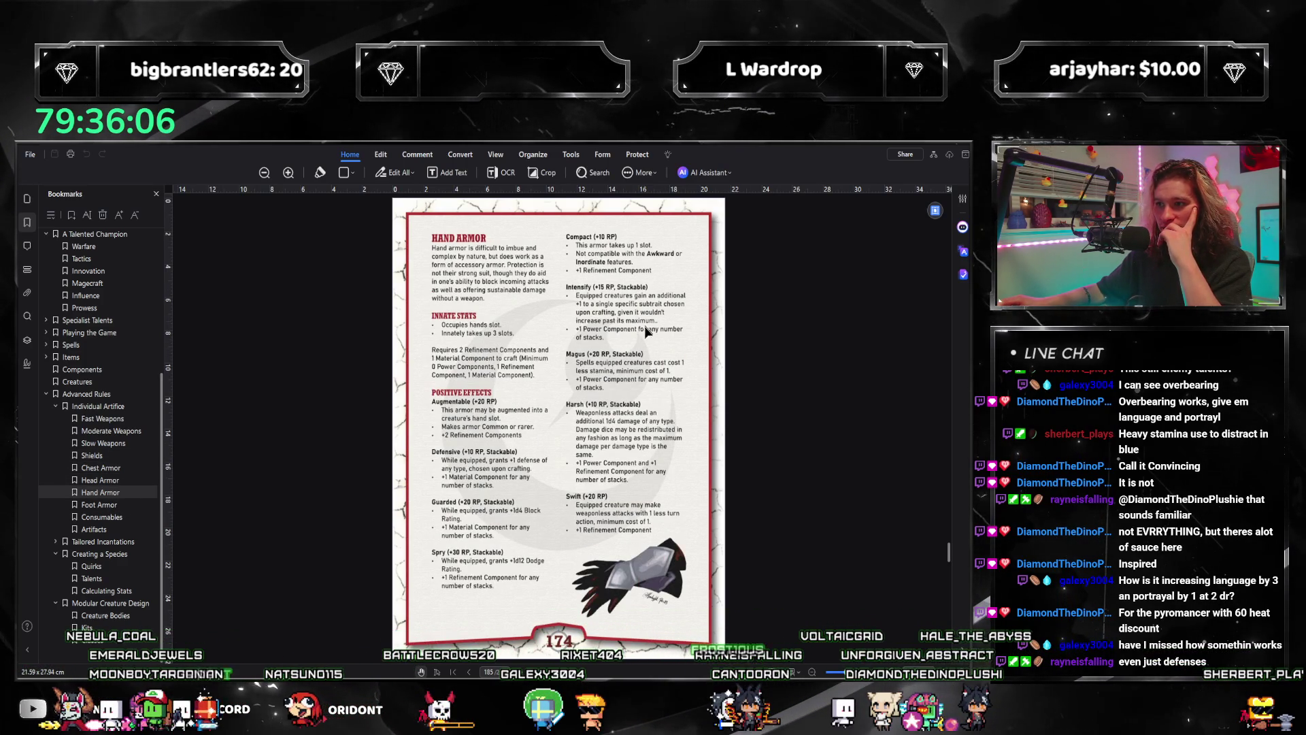
left_click(100, 479)
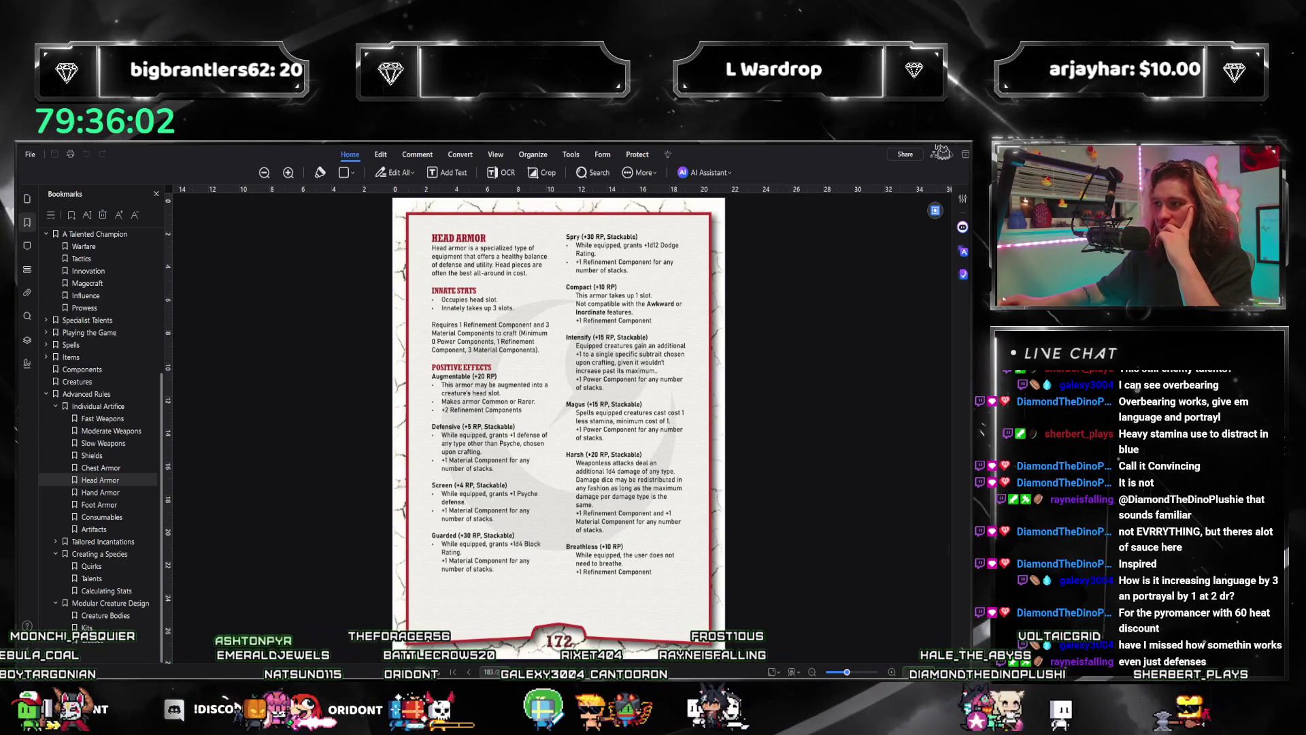
Step: Return to the Docs draft at the end of Archer's Dexterity bonus
key("alt+Tab")
left_click(523, 465)
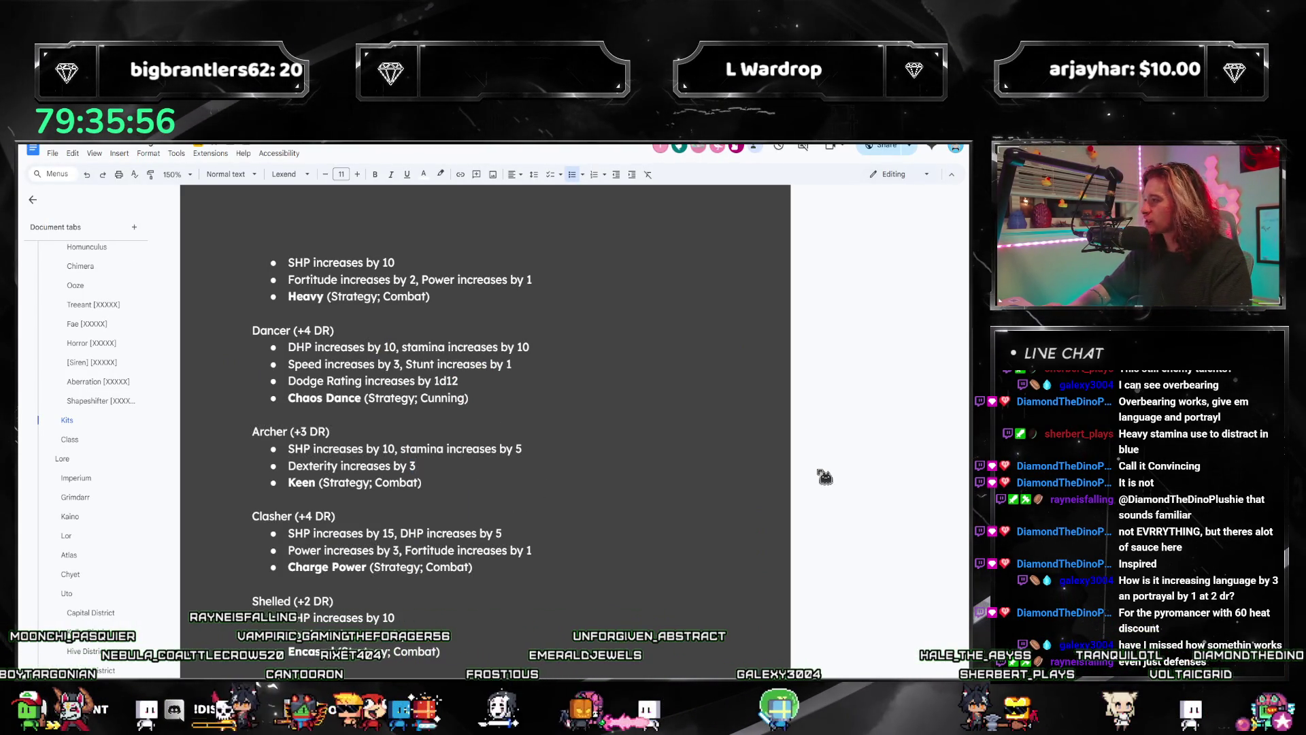
type(", Awareness")
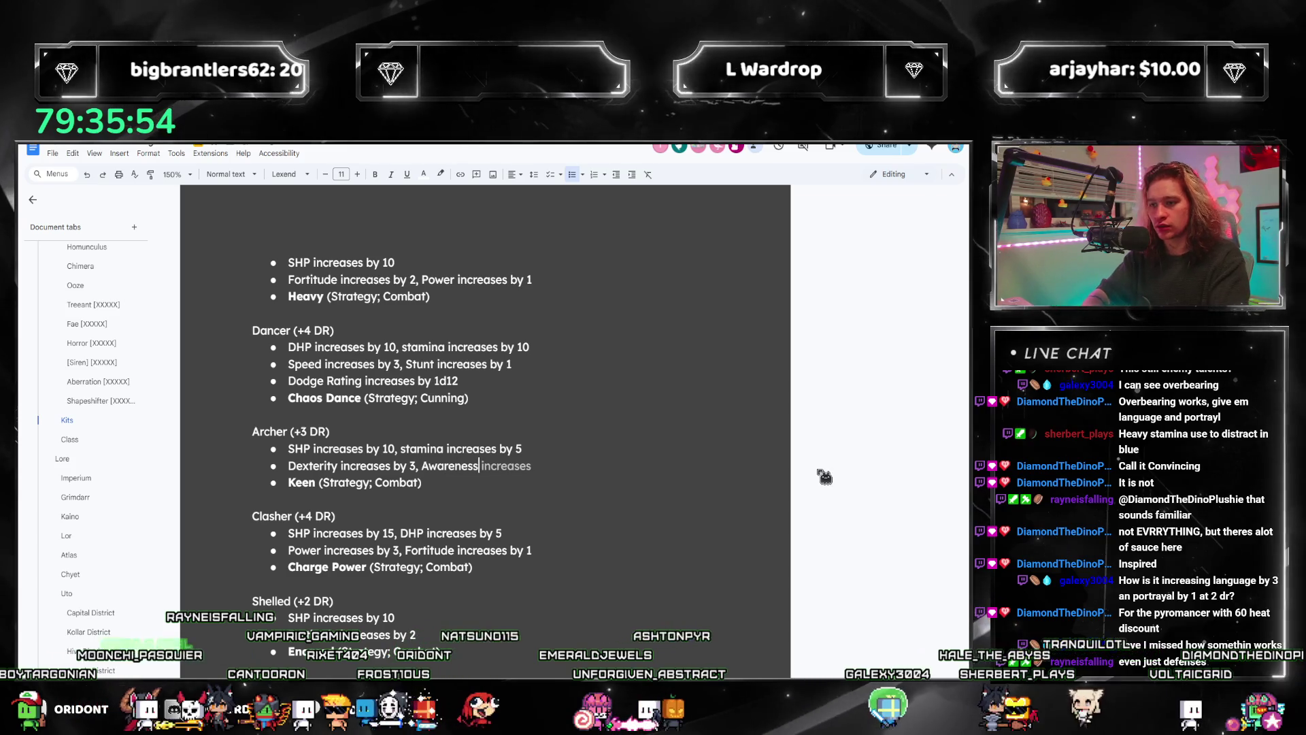
type(" increases by 1")
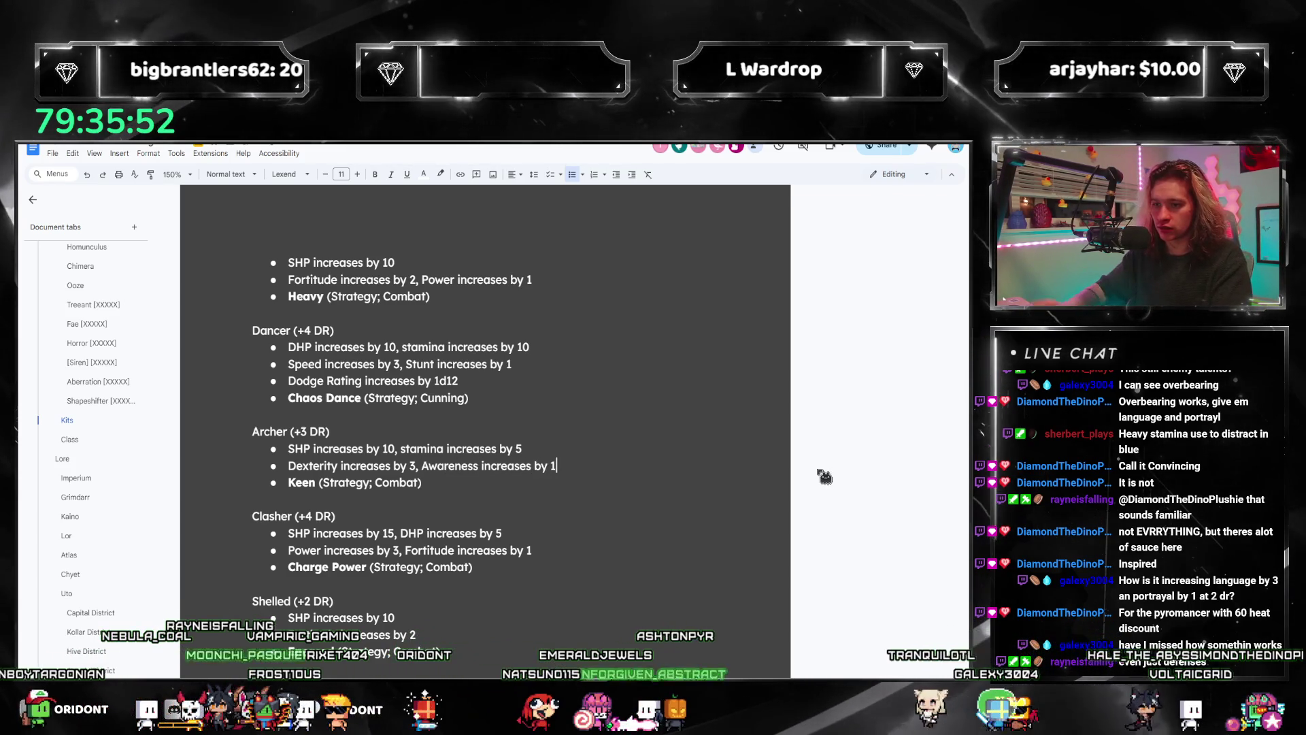
Step: Extend Archer's bullet with Awareness +1 and start a Block Rating bullet under Clasher
left_click_drag(459, 381, 320, 365)
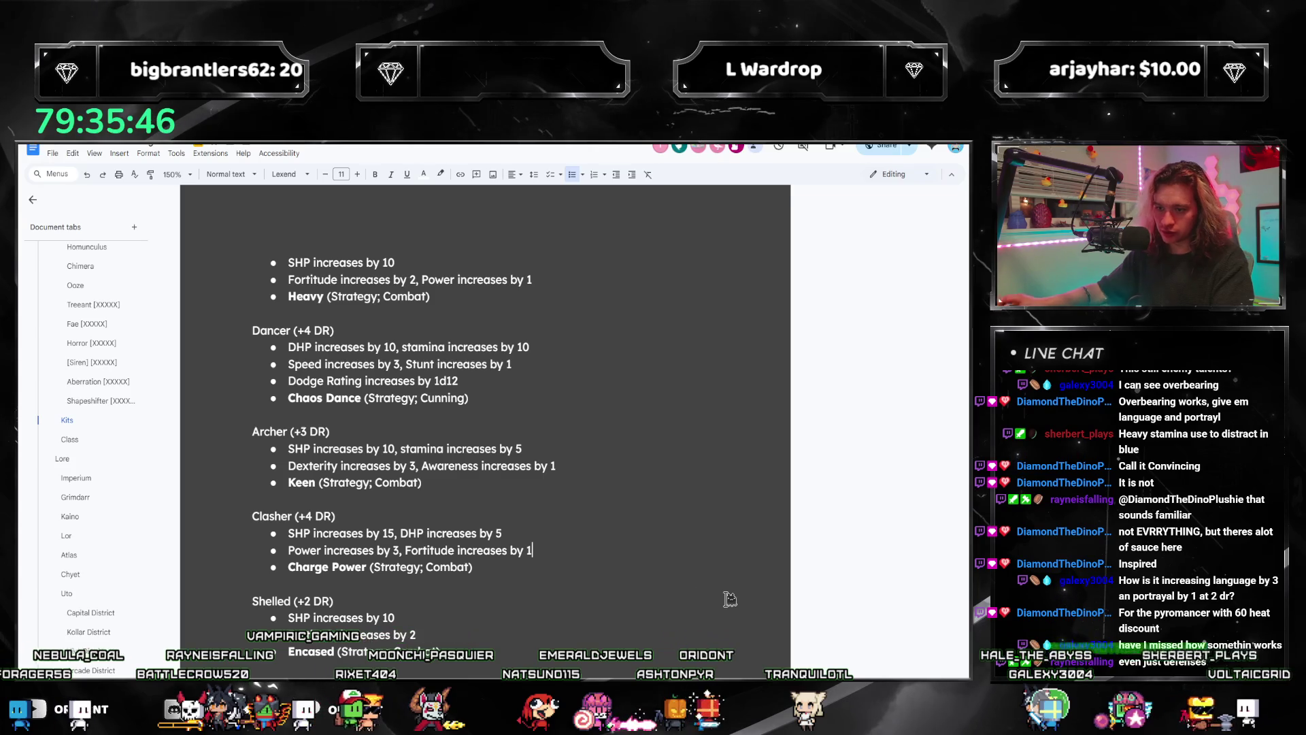
key("Return")
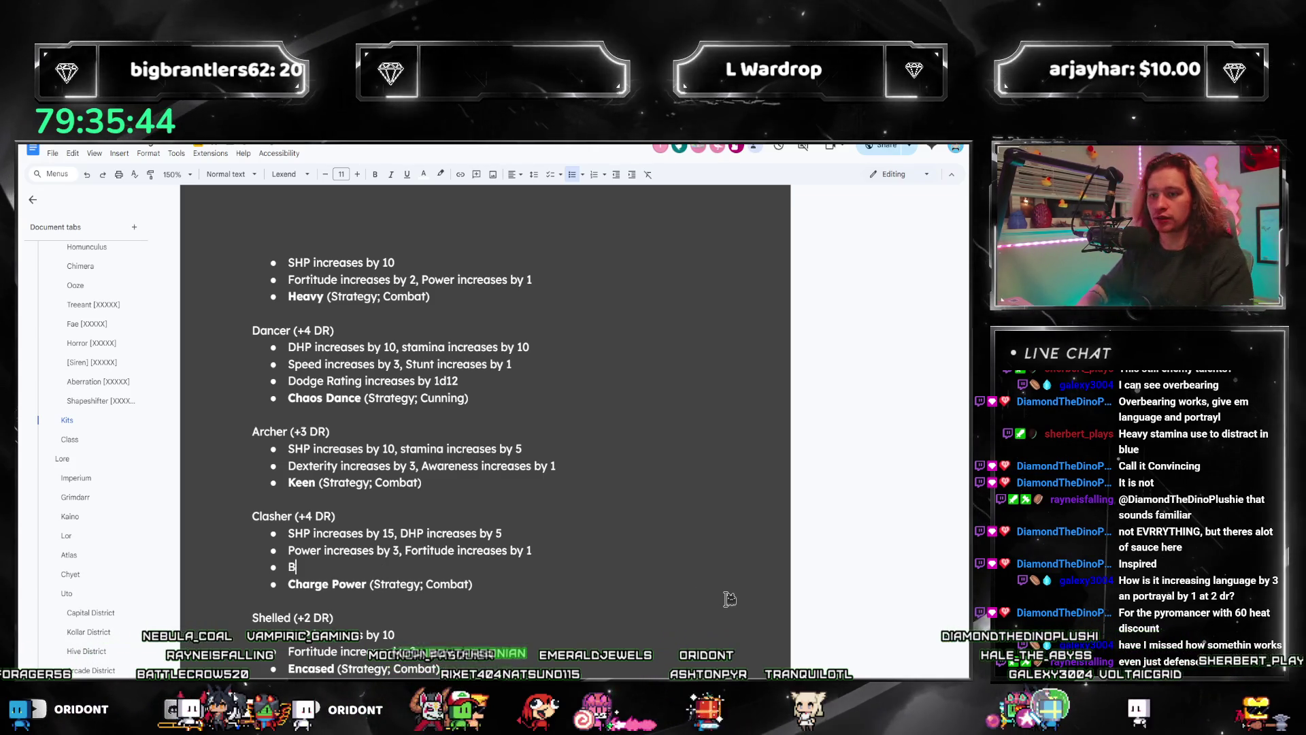
type("Block Rating increas")
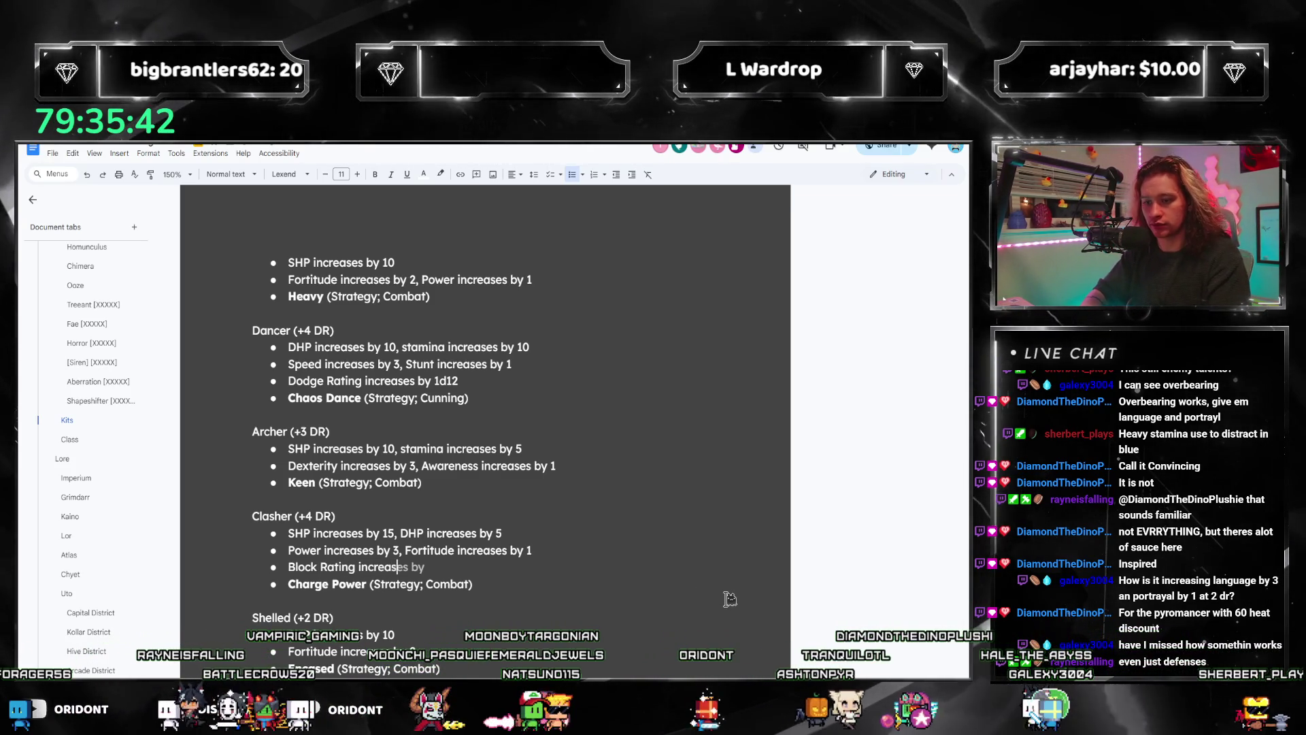
type("es by 1d4")
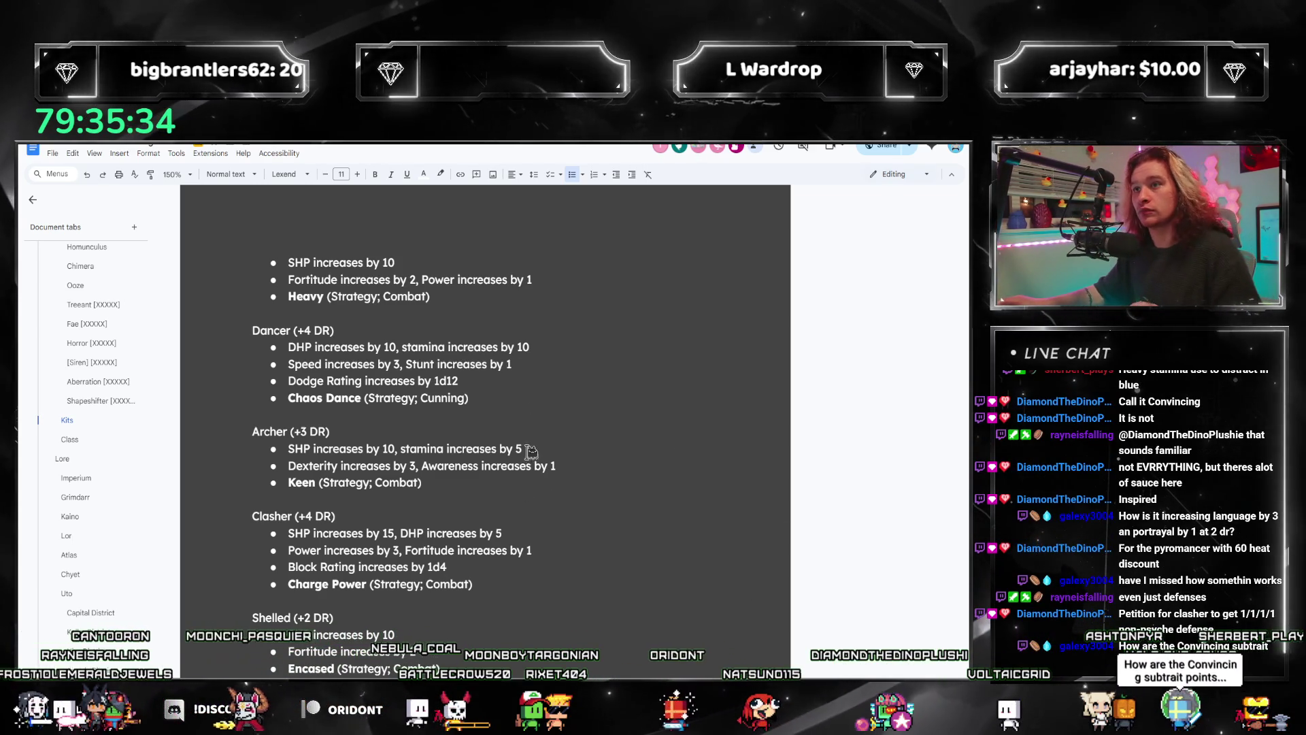
scroll(527, 471, "down", 1)
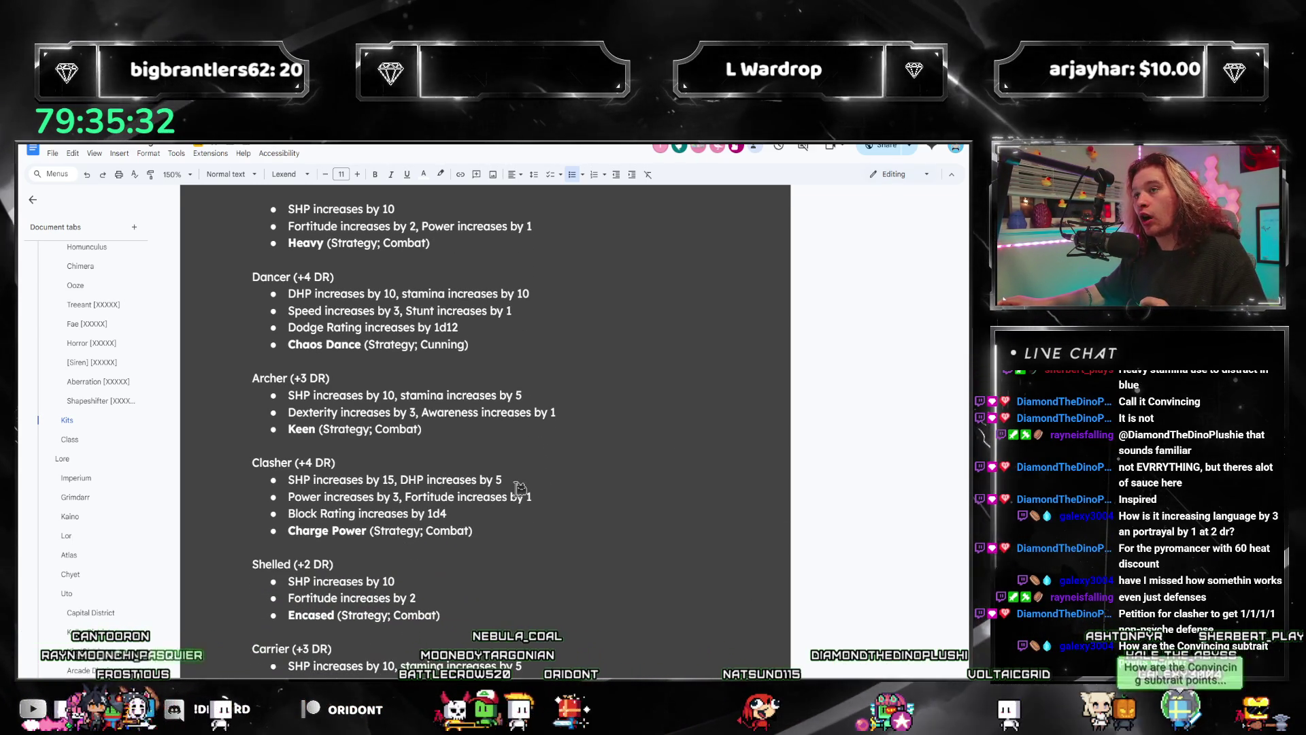
scroll(513, 493, "down", 1)
scroll(512, 493, "down", 1)
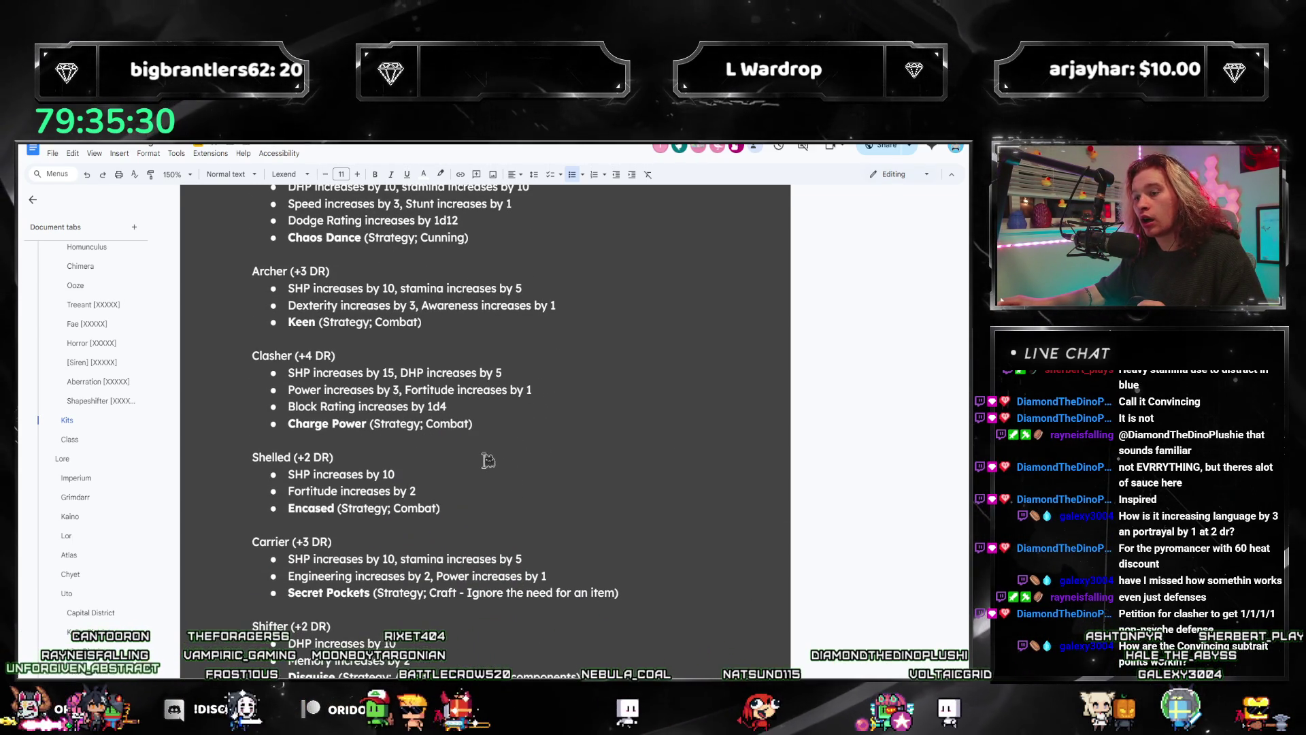
Step: Set Convincing's Language bonus to 2 without Portrayal; Clasher shows Block Rating +1d4
left_click_drag(489, 425, 240, 359)
scroll(481, 592, "down", 2)
scroll(443, 458, "down", 3)
scroll(445, 459, "down", 5)
scroll(439, 438, "up", 1)
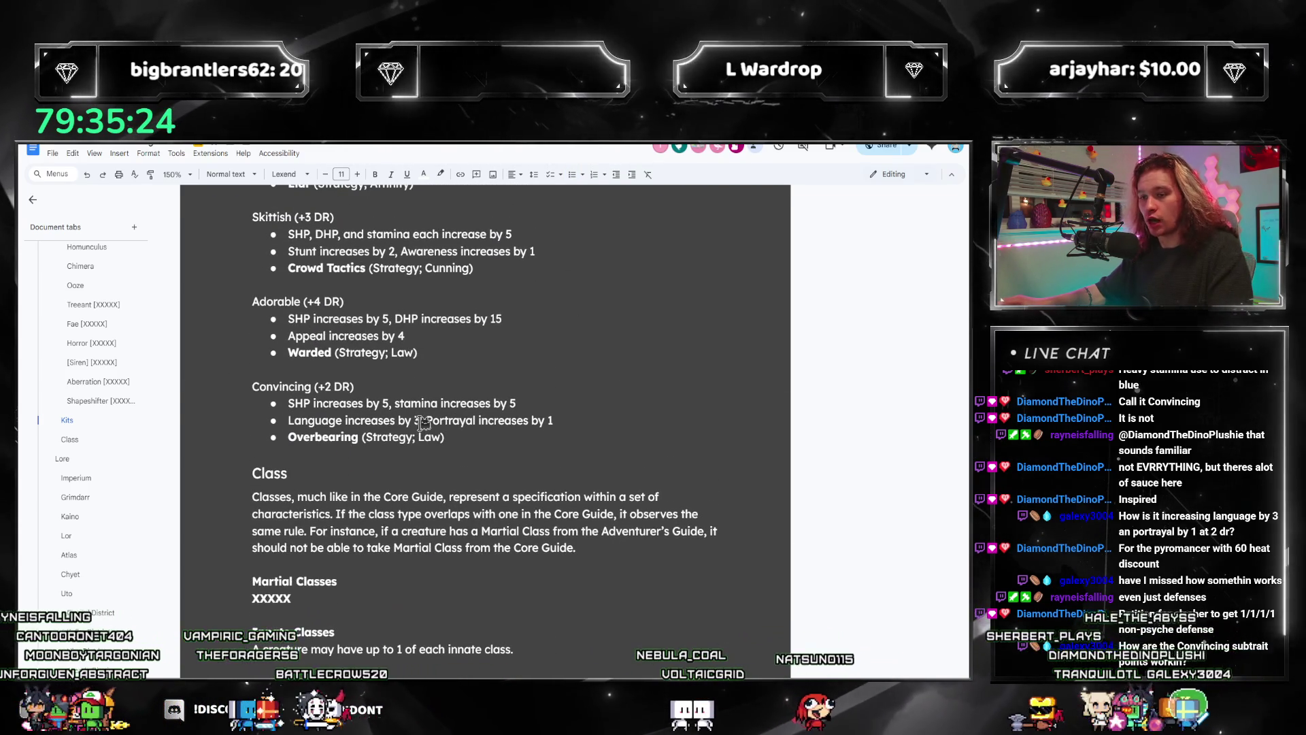
left_click_drag(553, 420, 419, 419)
type("2")
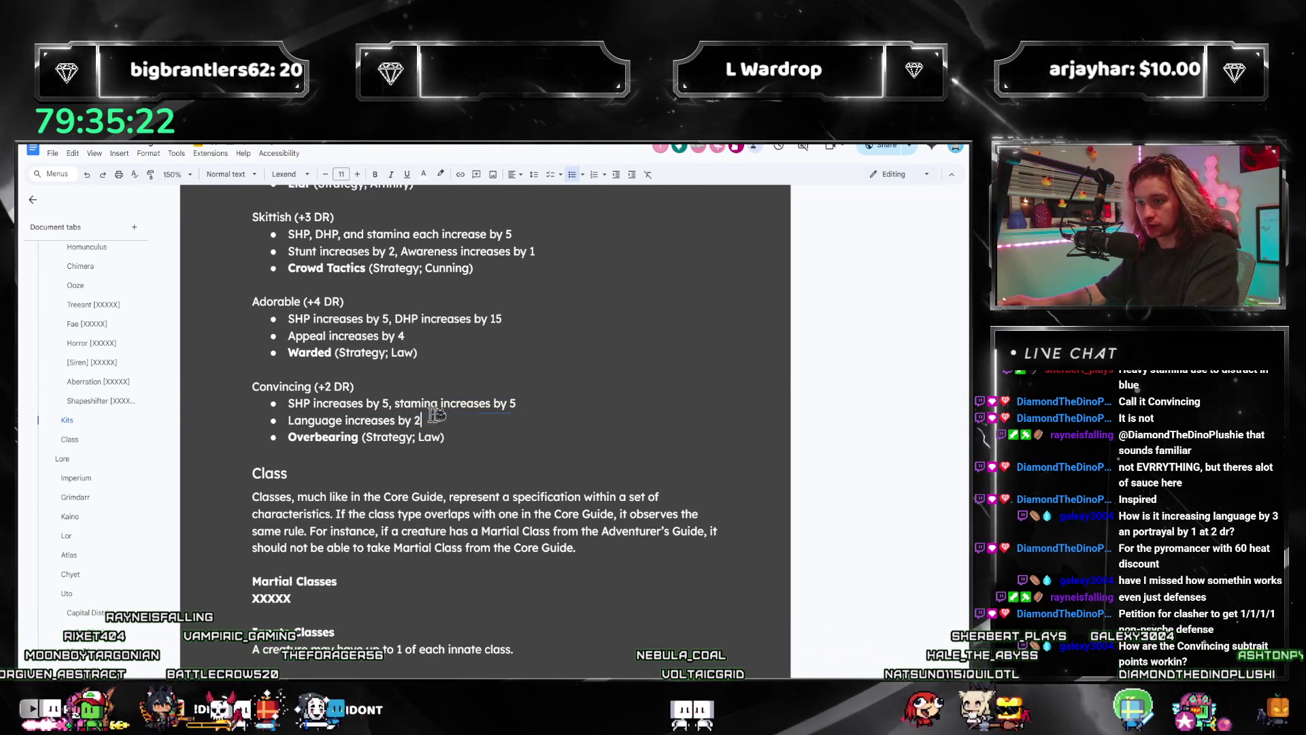
scroll(528, 404, "up", 4)
scroll(527, 404, "up", 5)
scroll(525, 388, "up", 5)
scroll(511, 408, "up", 3)
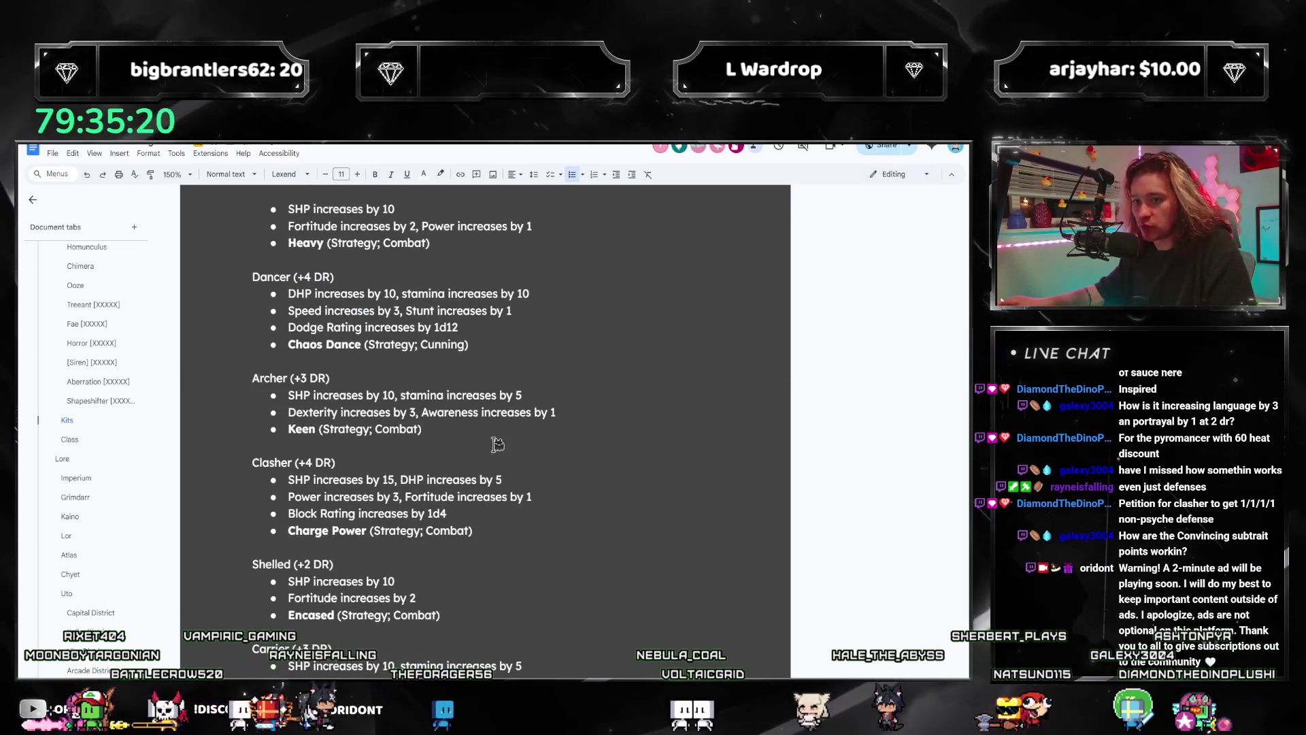
scroll(458, 476, "down", 3)
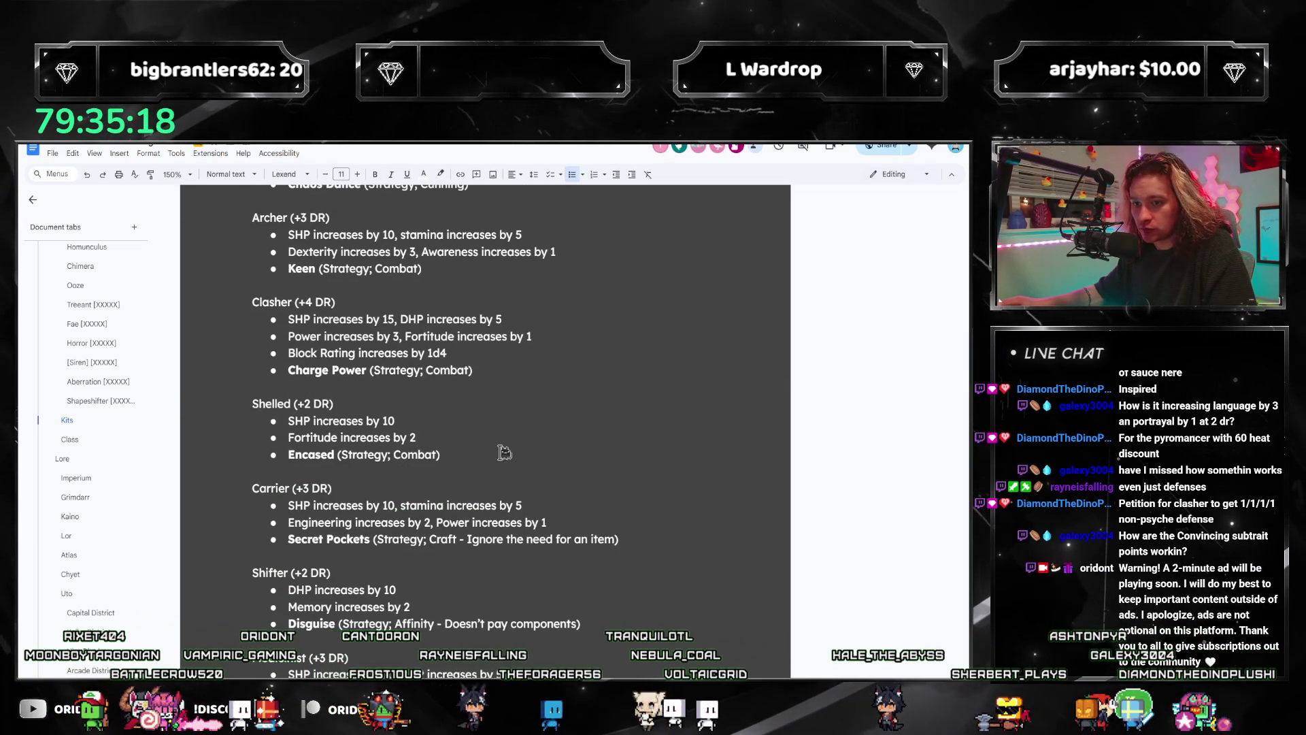
scroll(503, 453, "down", 2)
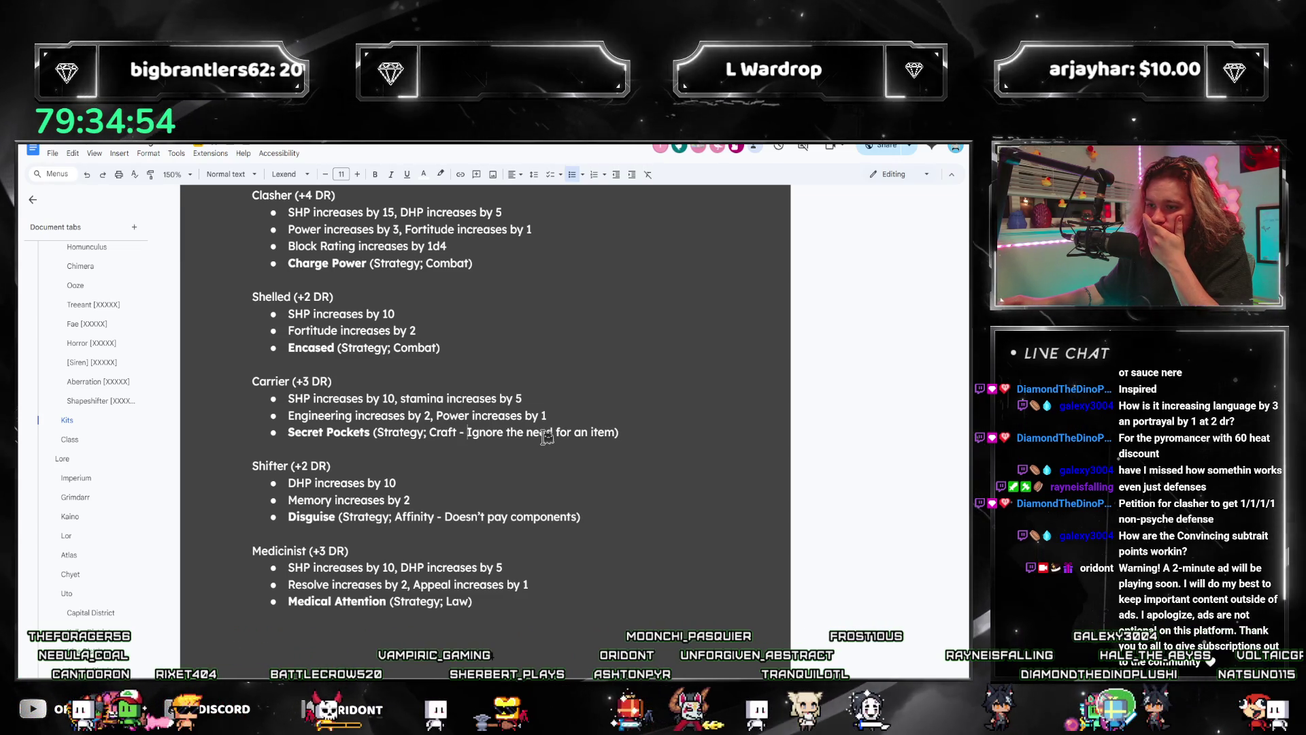
Step: Extend Carrier's Secret Pockets note with '; increase by 10 instead'
left_click(623, 437)
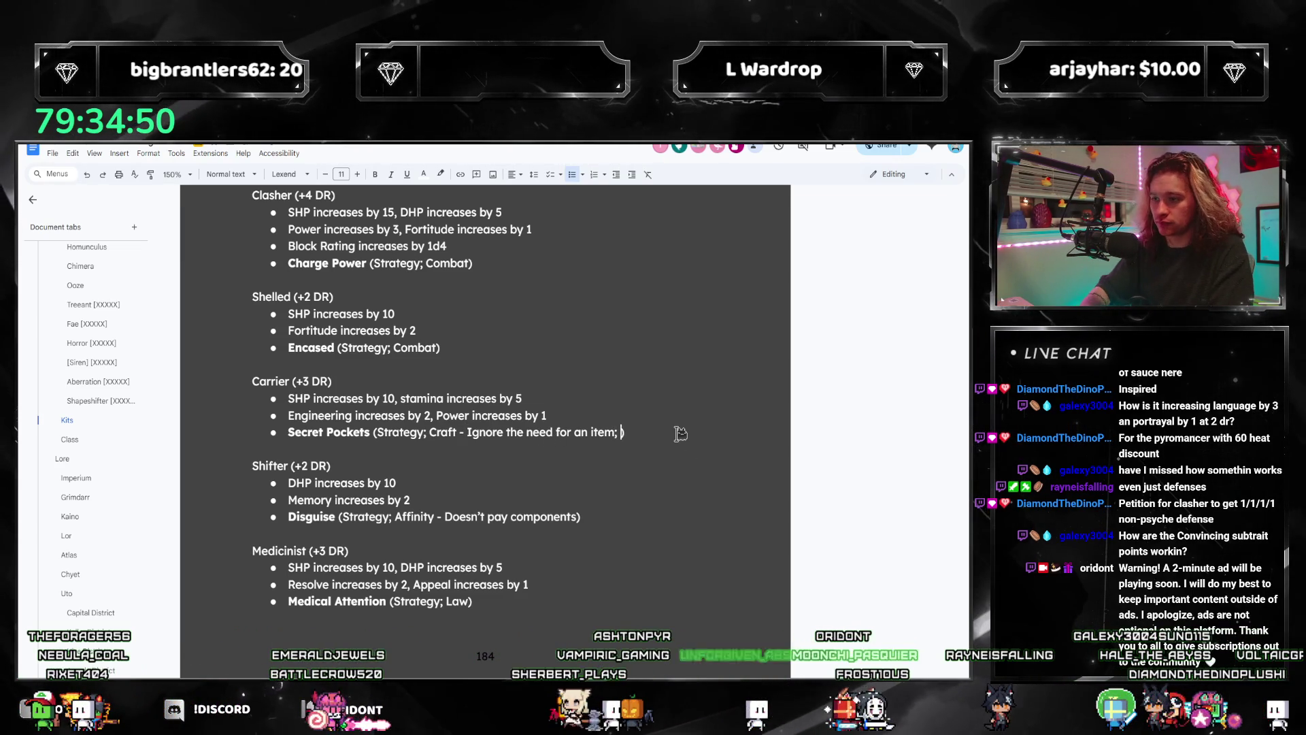
type("; increase by 10")
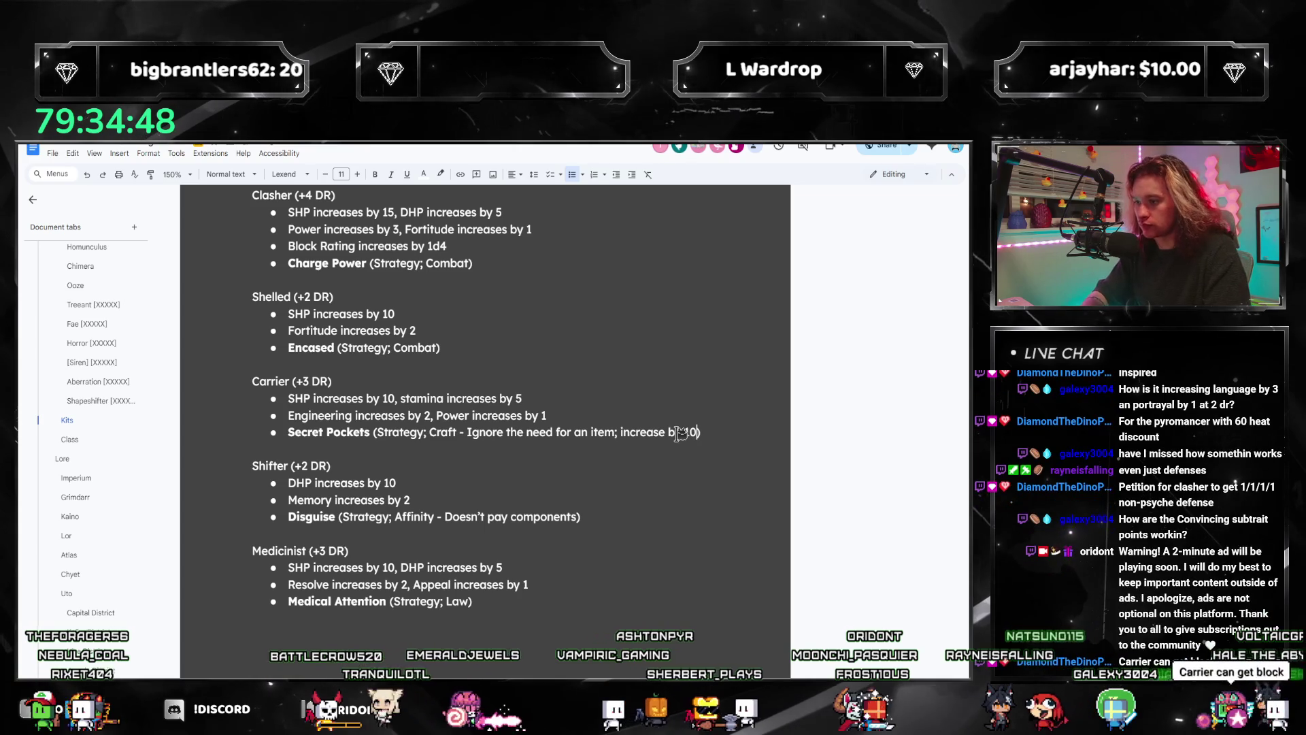
type(")")
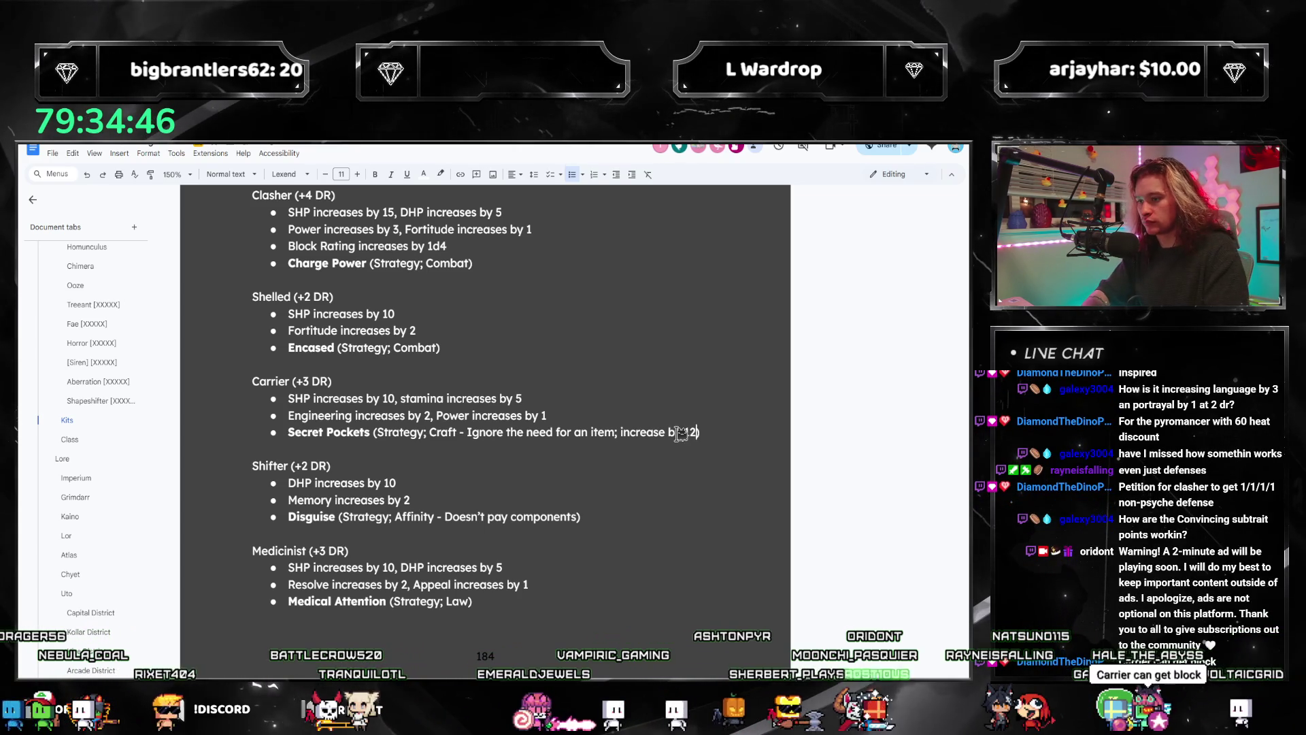
type(" isnte")
key("BackSpace")
key("BackSpace")
key("BackSpace")
key("BackSpace")
key("BackSpace")
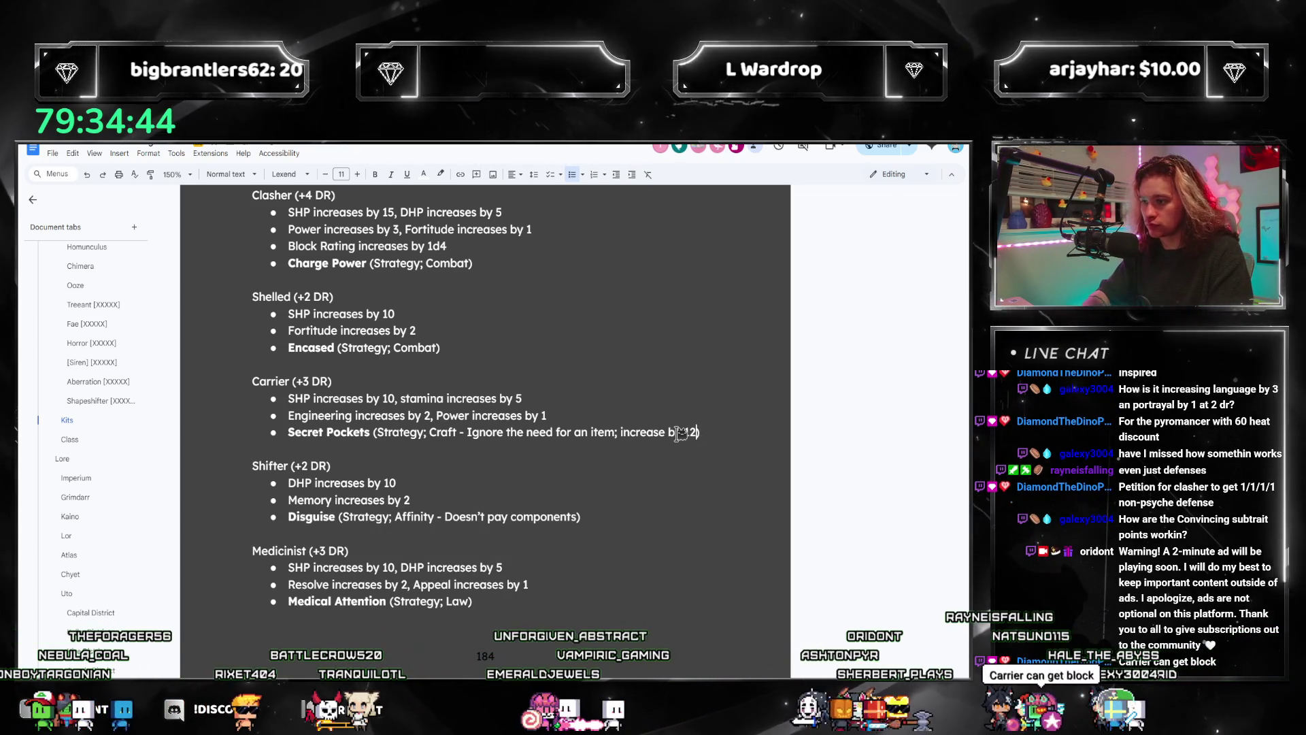
type("0 instead")
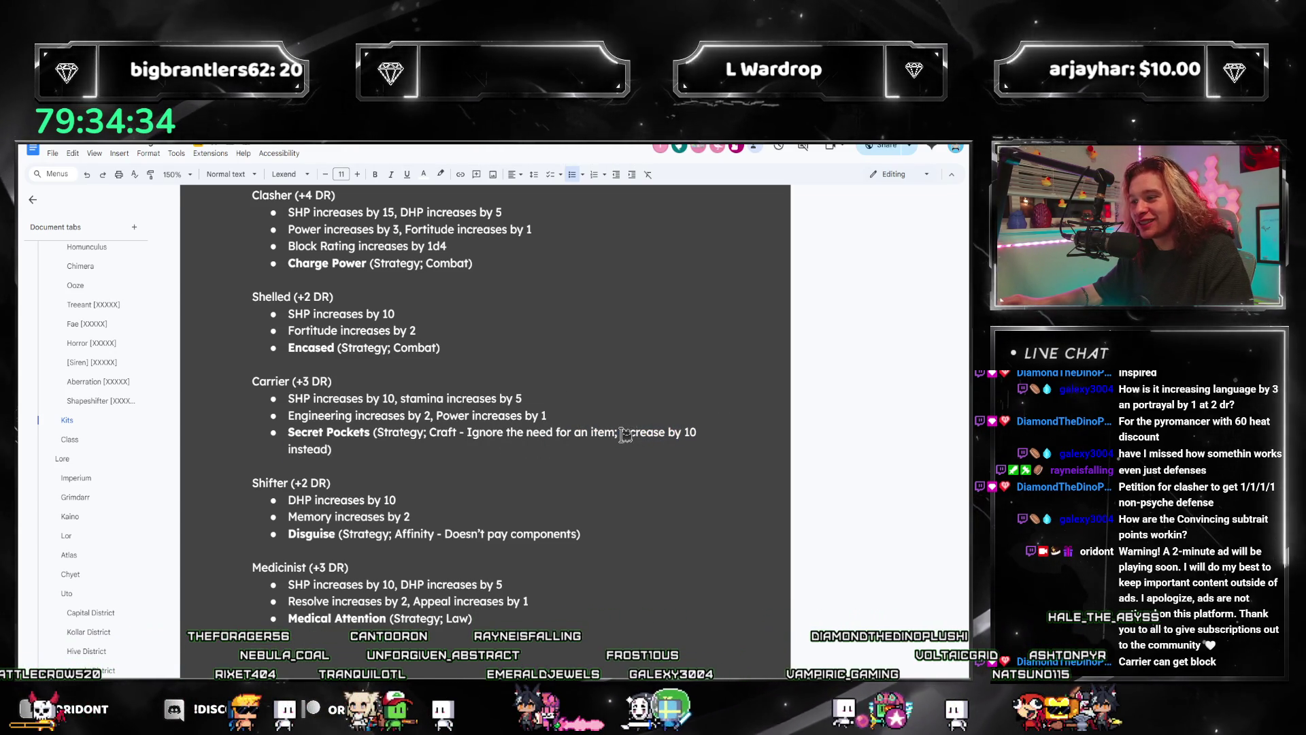
left_click_drag(715, 433, 619, 434)
left_click(674, 437)
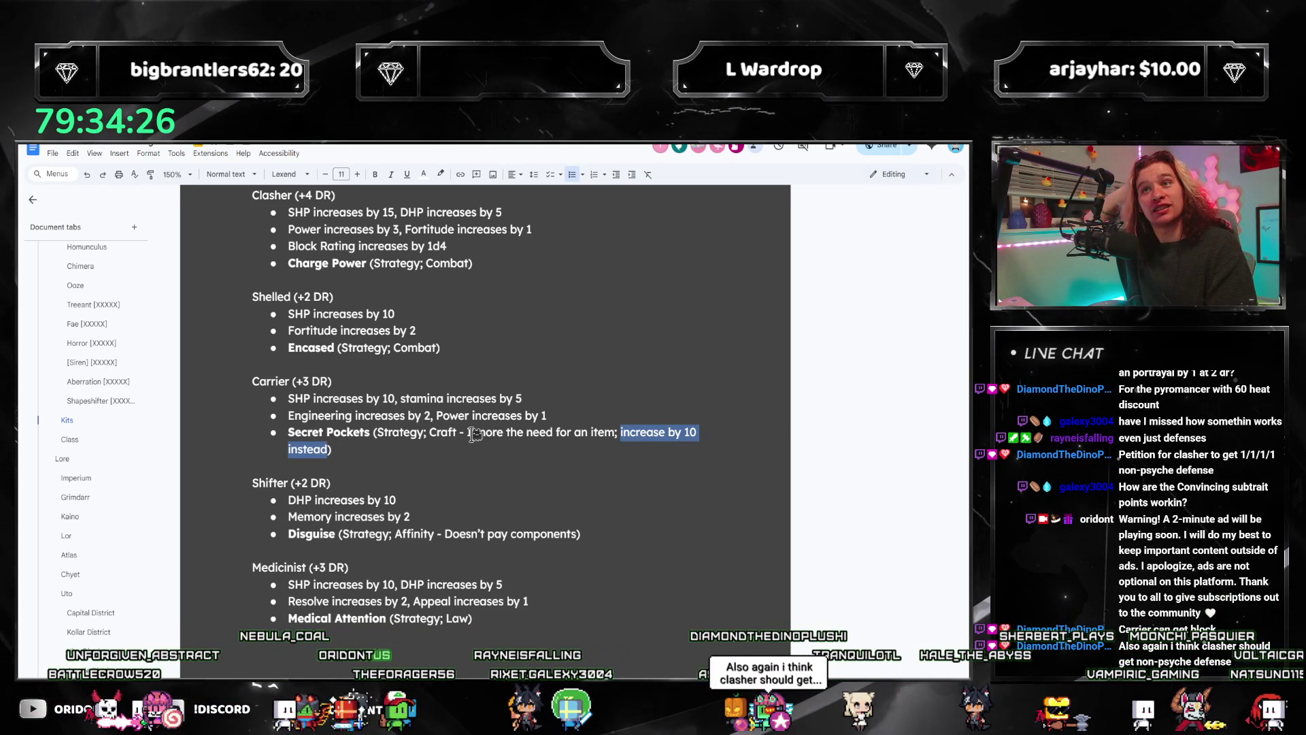
scroll(473, 433, "up", 1)
scroll(472, 433, "up", 1)
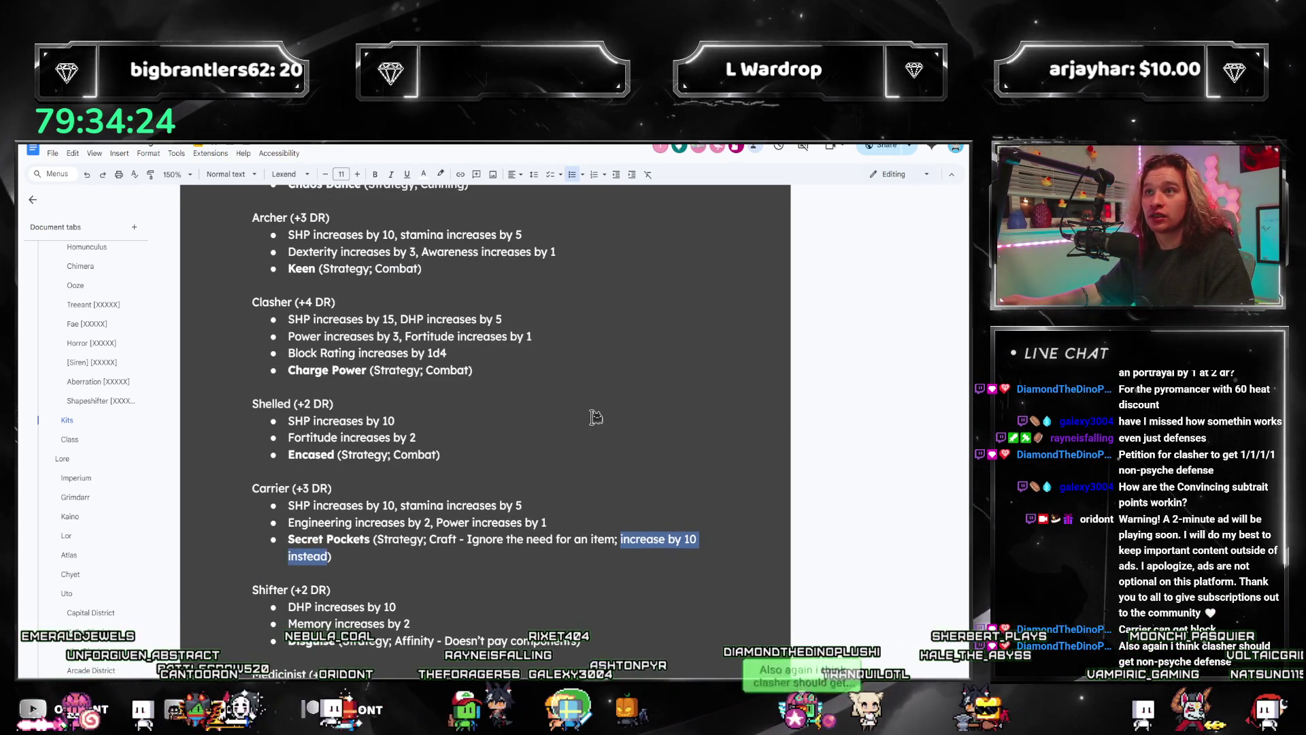
scroll(473, 427, "up", 2)
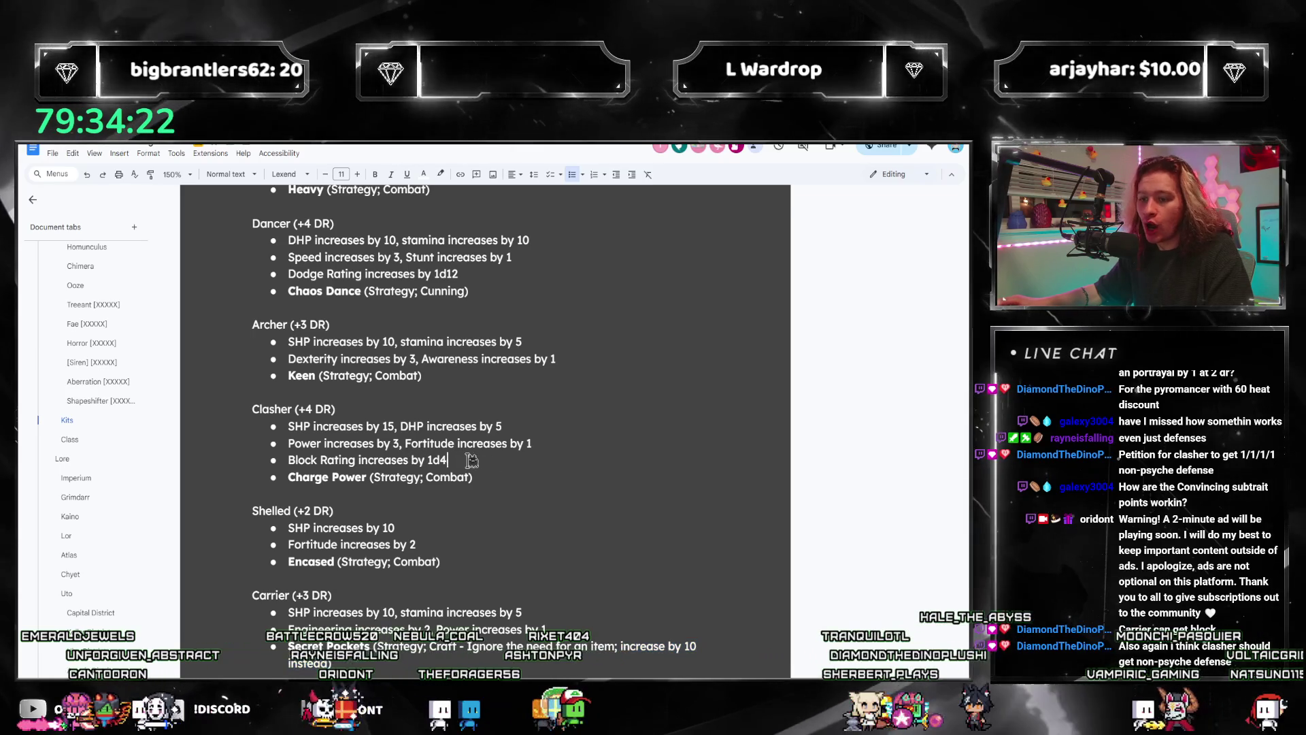
Step: Clear Clasher's Block Rating bullet for rewriting and bring up the rulebook PDF's Kits page
left_click_drag(466, 459, 291, 460)
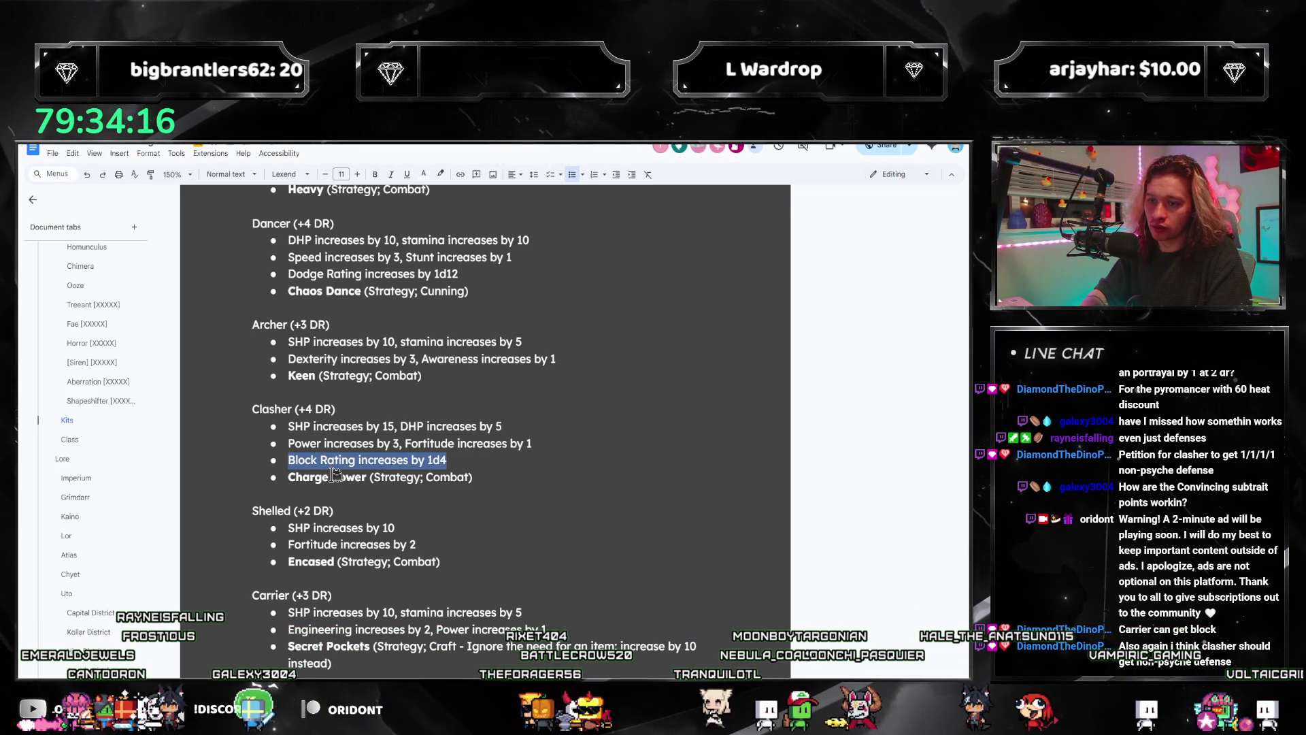
type("Block")
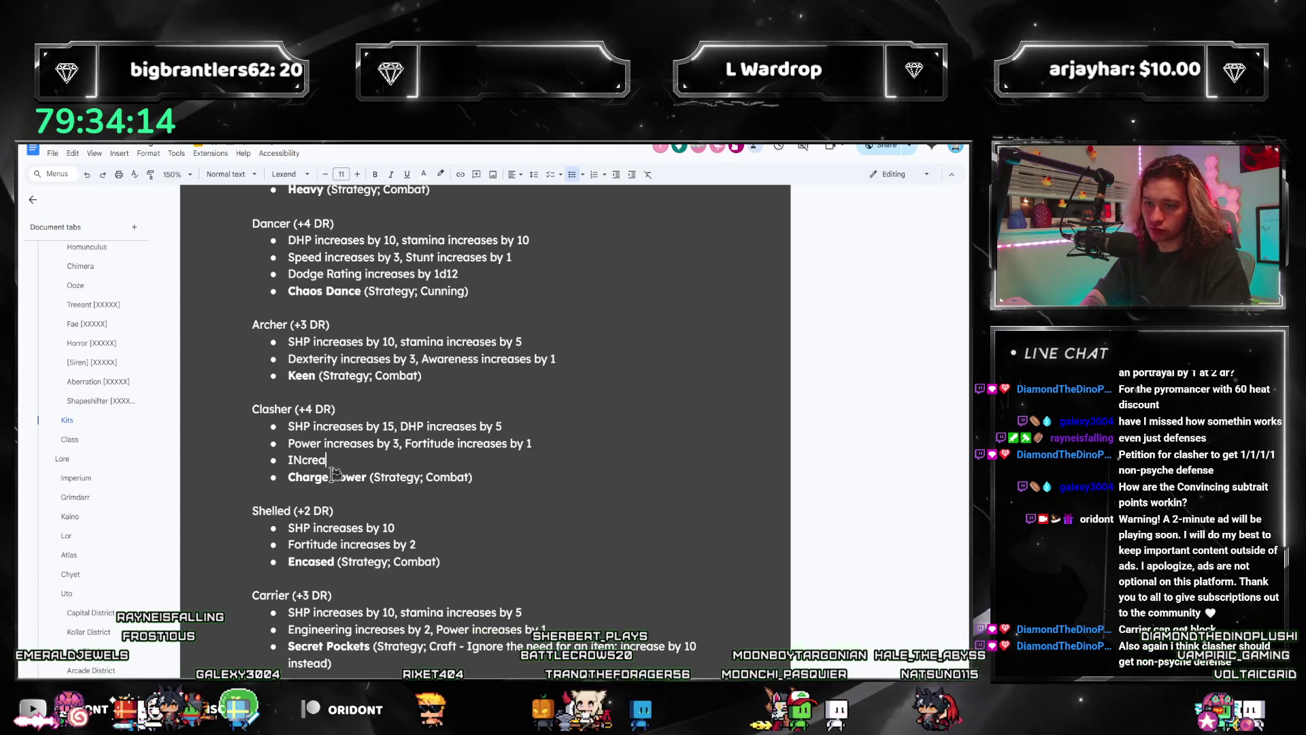
key("BackSpace")
key("BackSpace")
key("BackSpace")
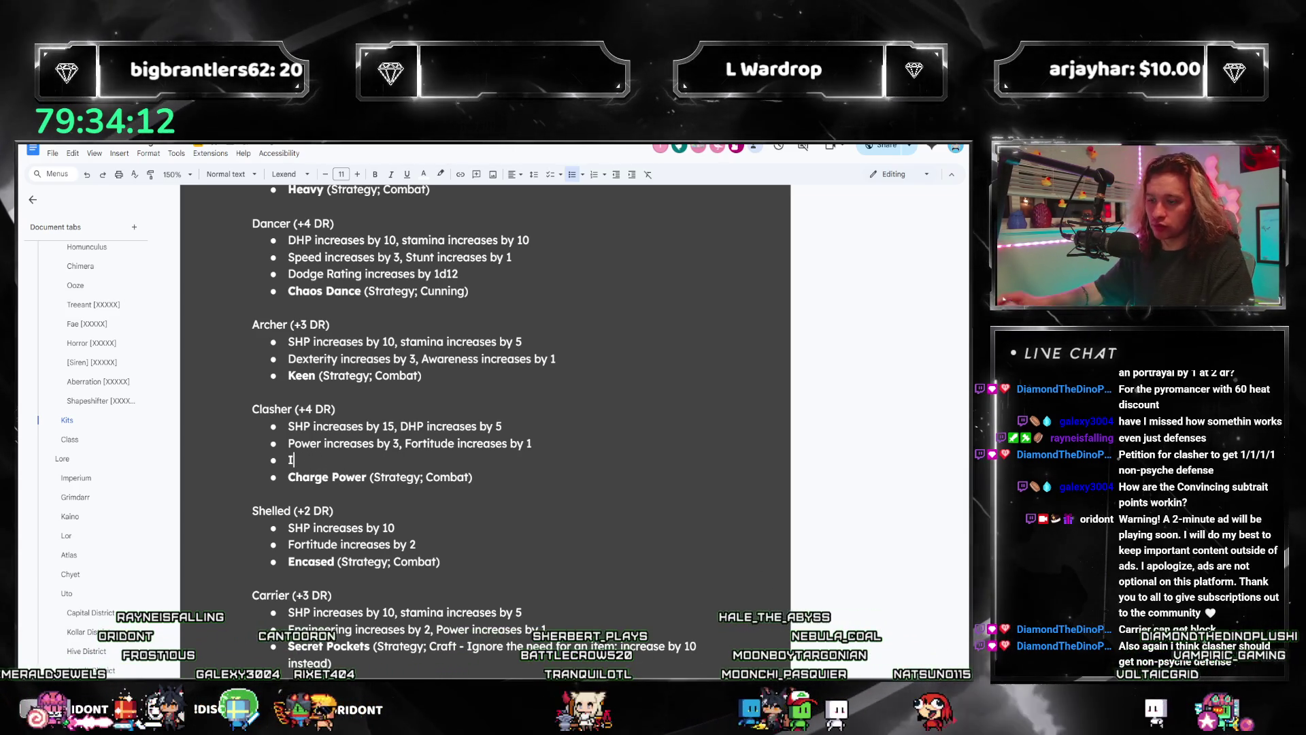
key("alt+Tab")
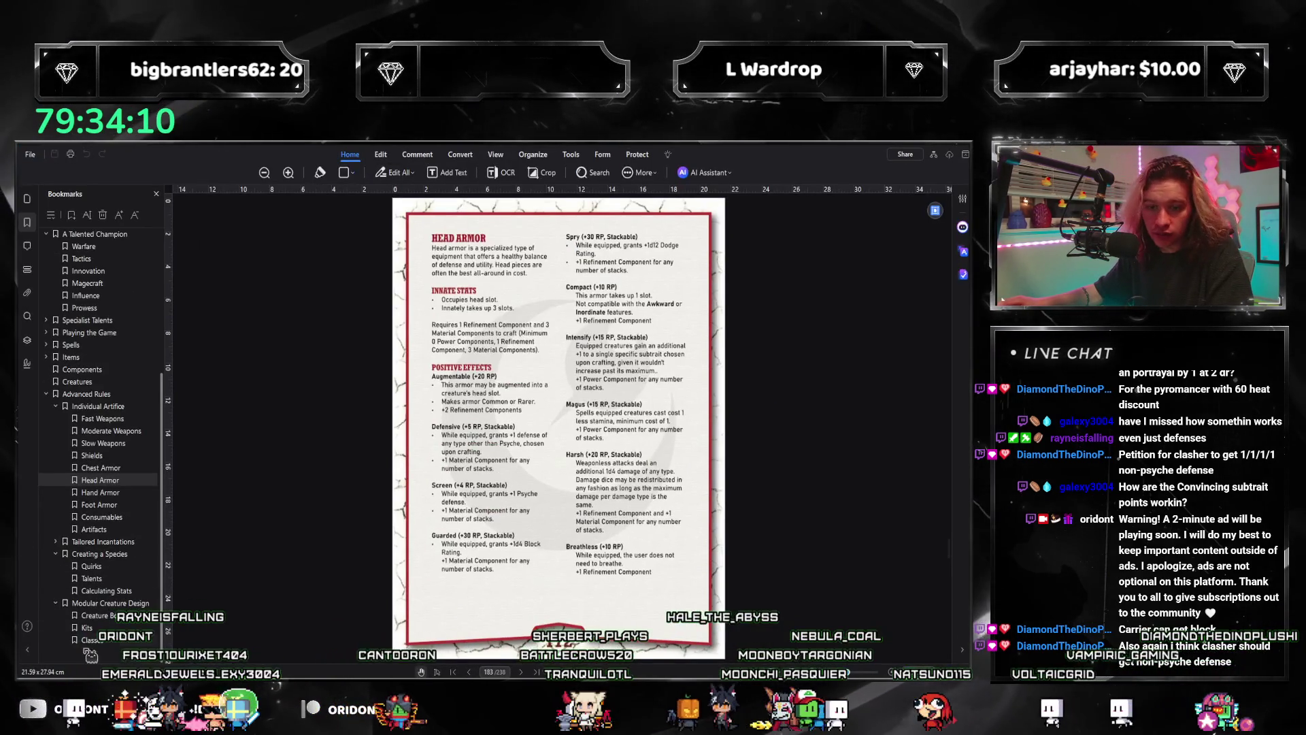
left_click(87, 629)
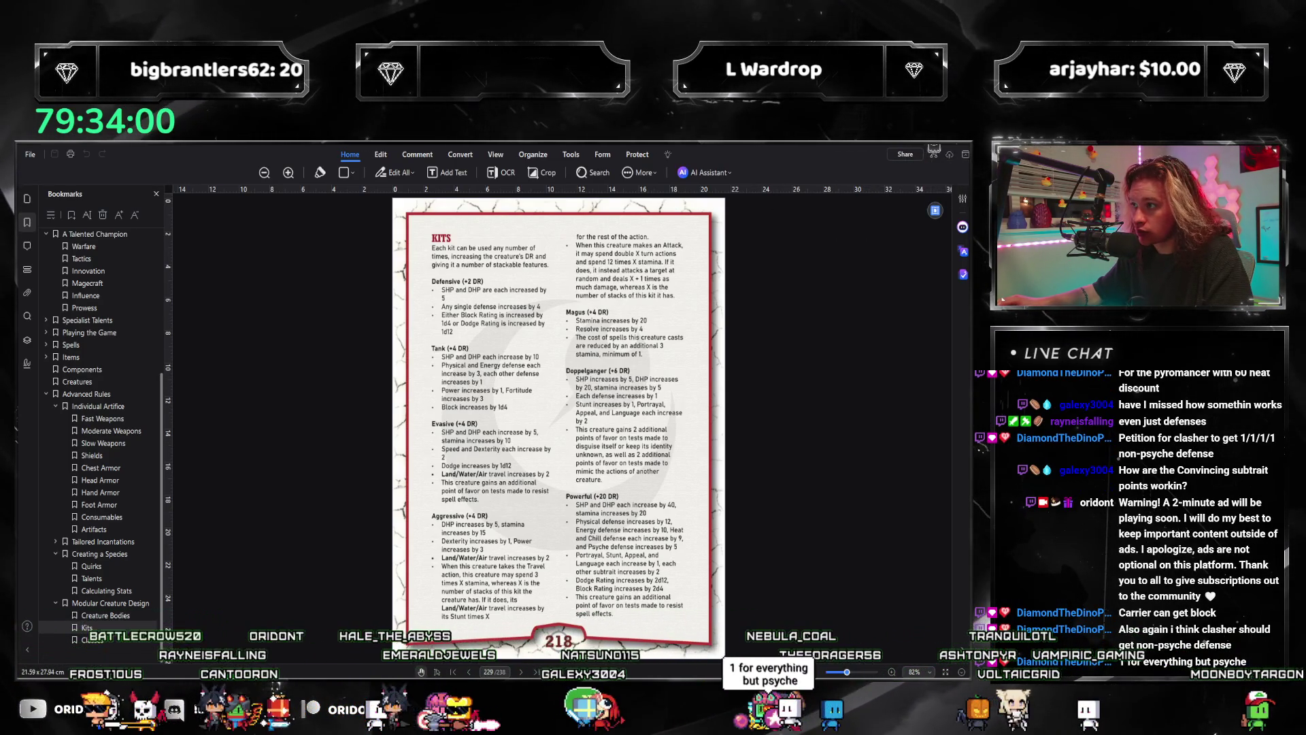
Step: Return from the PDFelement Kits page to the Google Docs draft
left_click(931, 153)
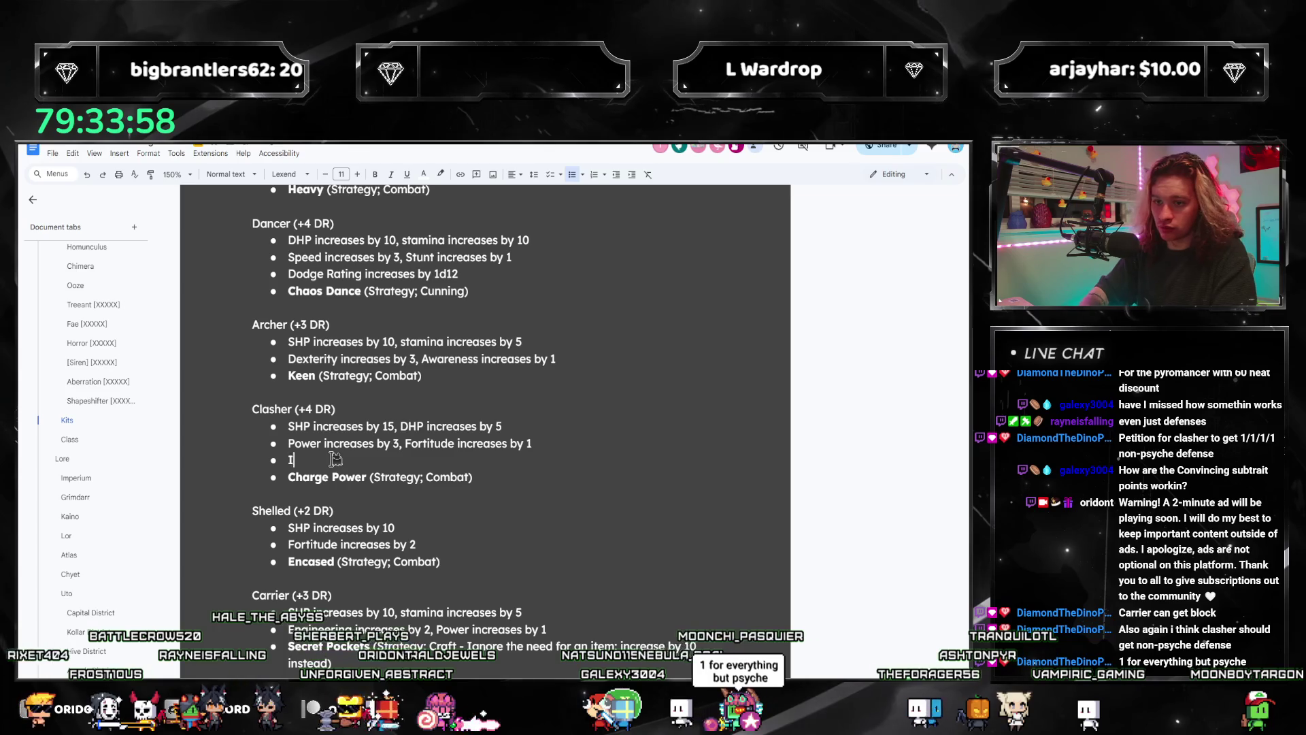
type("Each defense other than Psych ein")
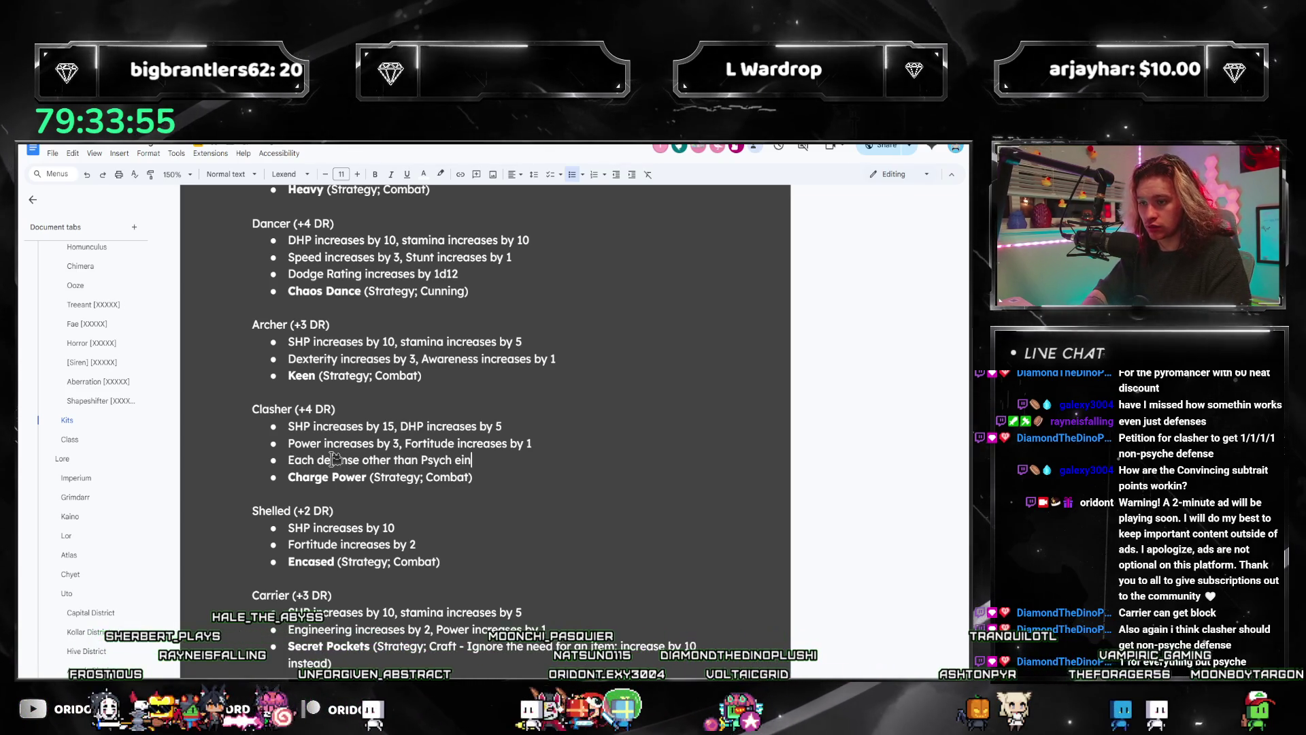
type("e")
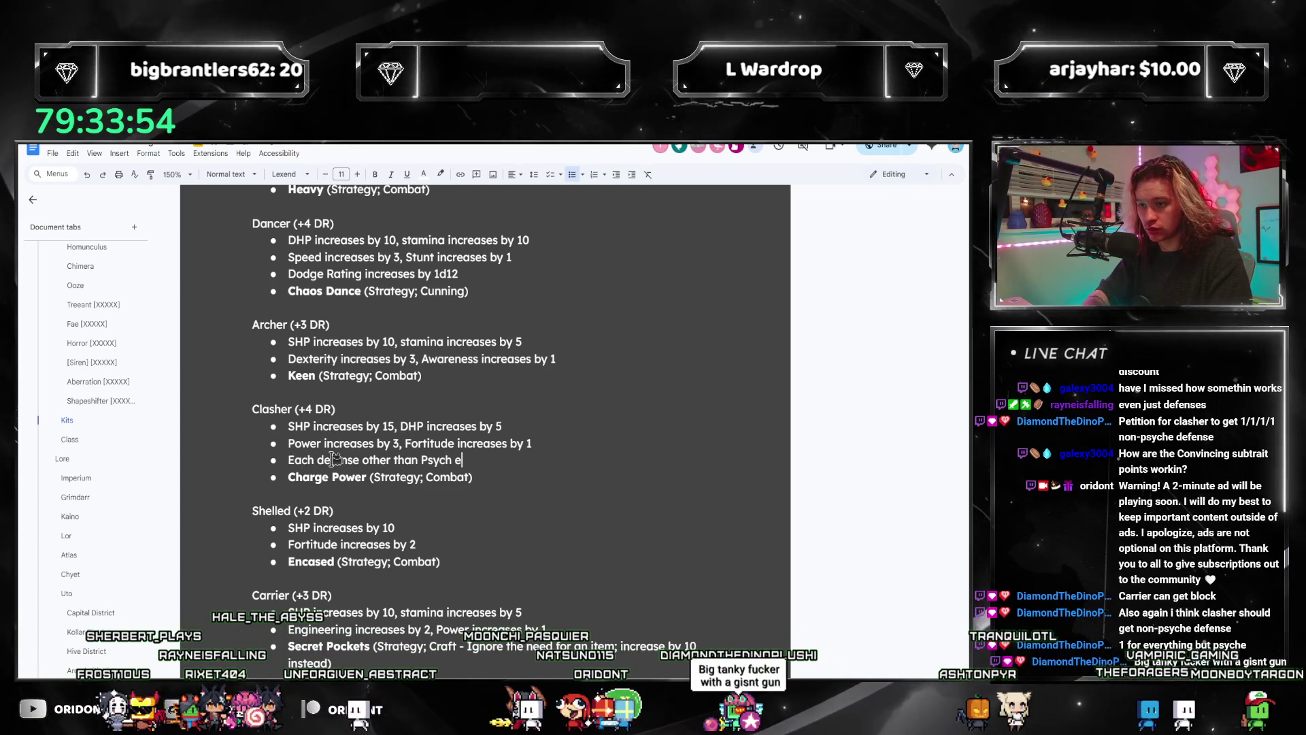
type(" increases by 1")
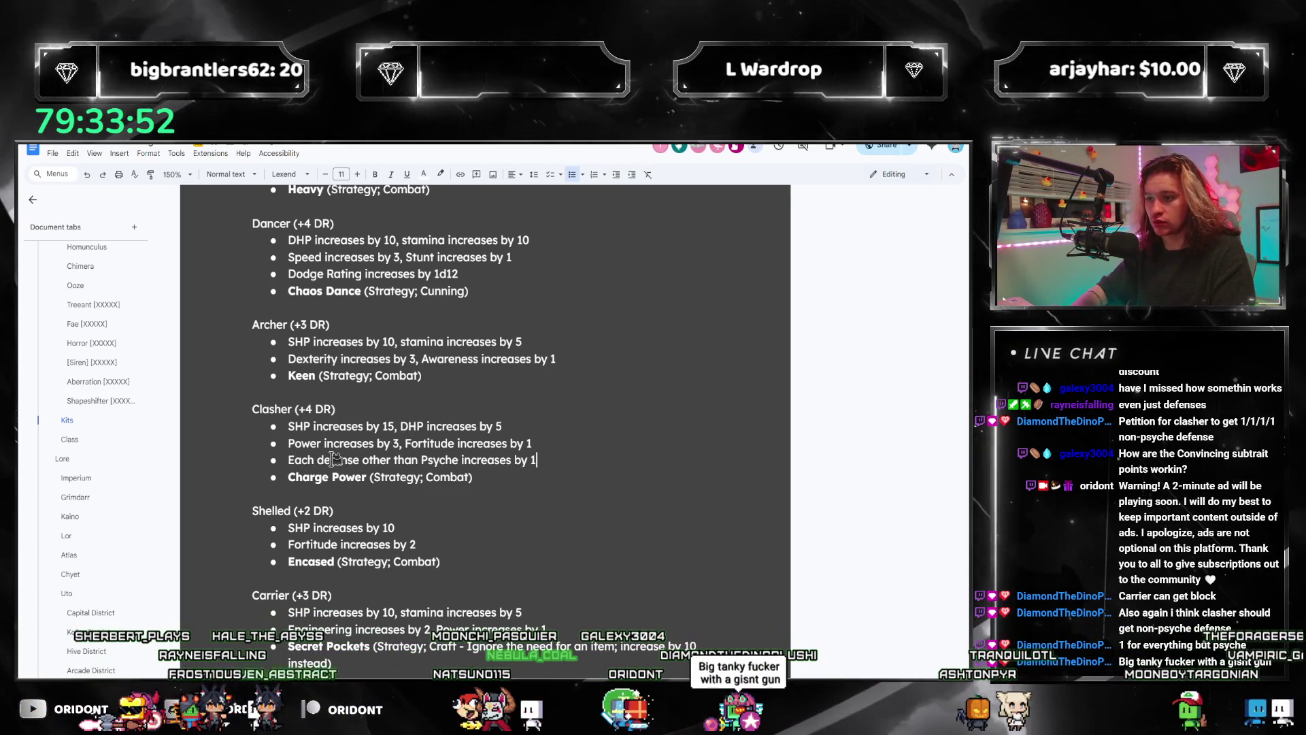
scroll(447, 448, "down", 2)
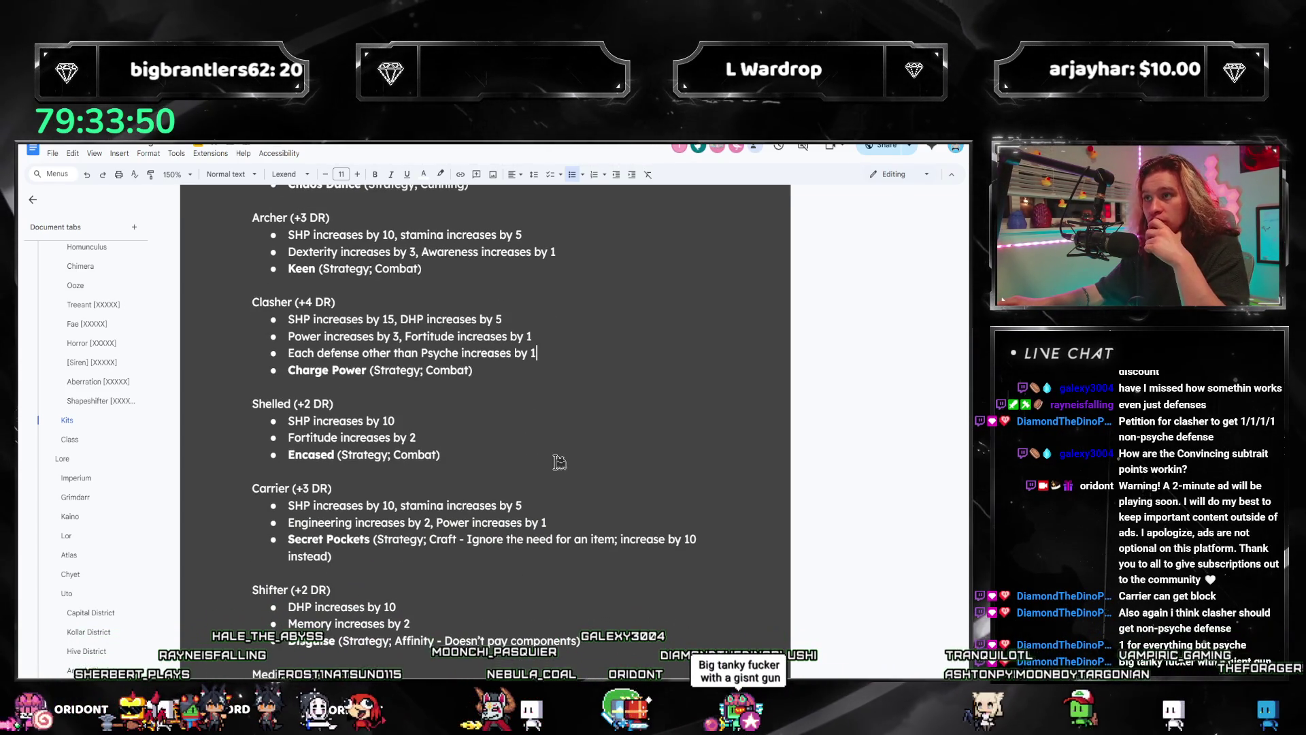
scroll(544, 480, "down", 1)
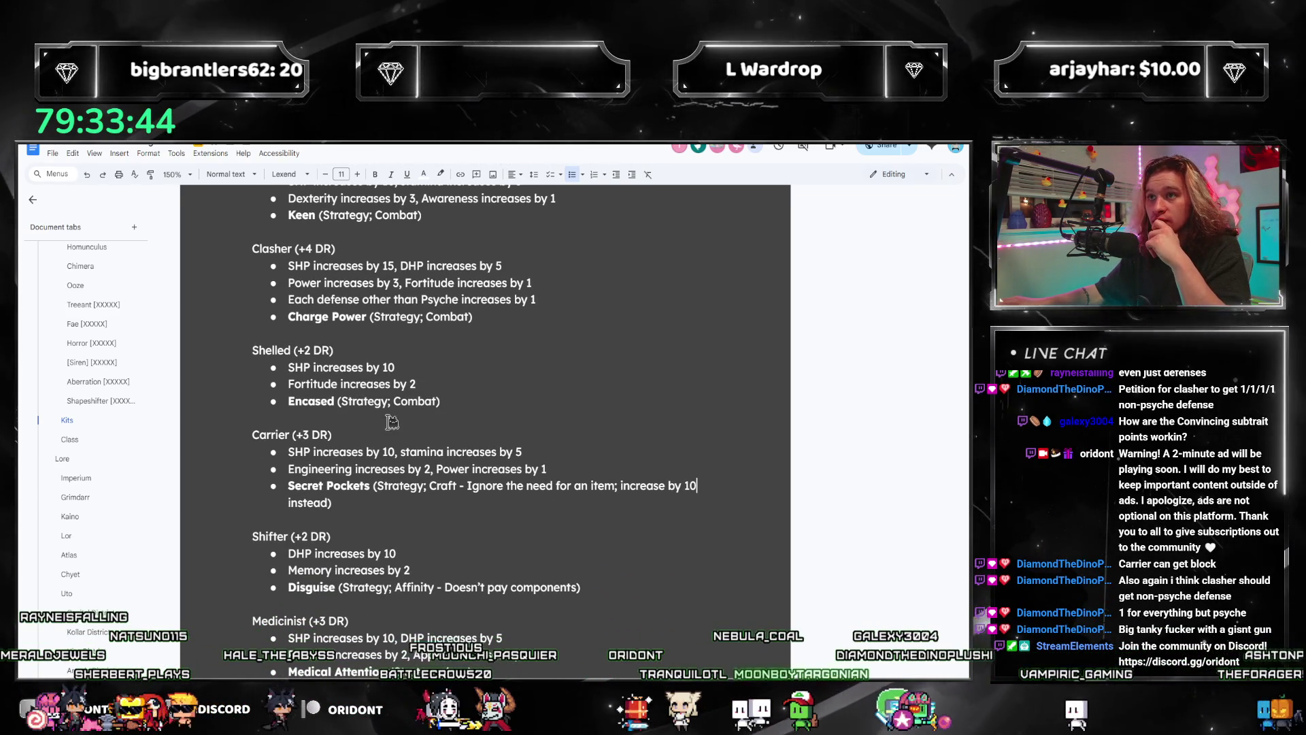
scroll(510, 474, "down", 2)
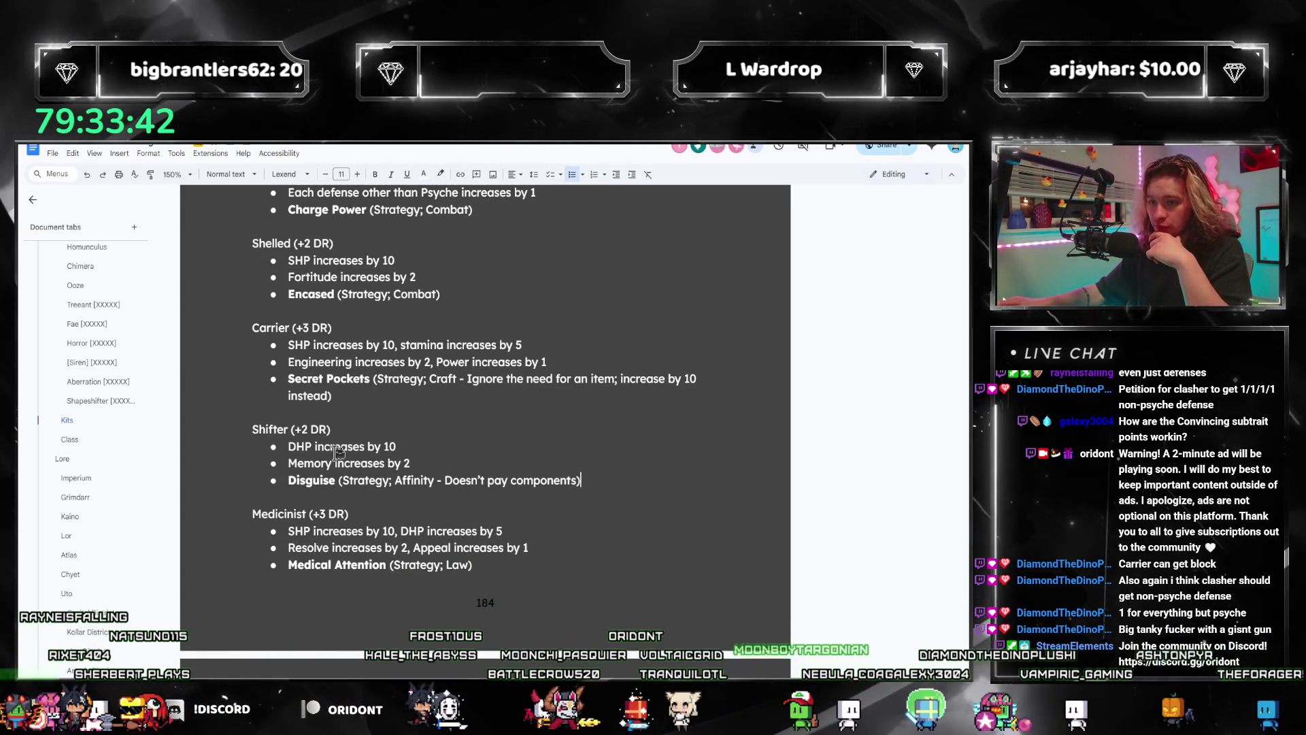
scroll(612, 479, "down", 2)
Step: Start editing the Medicinist kit's Resolve and Appeal line
left_click(532, 442)
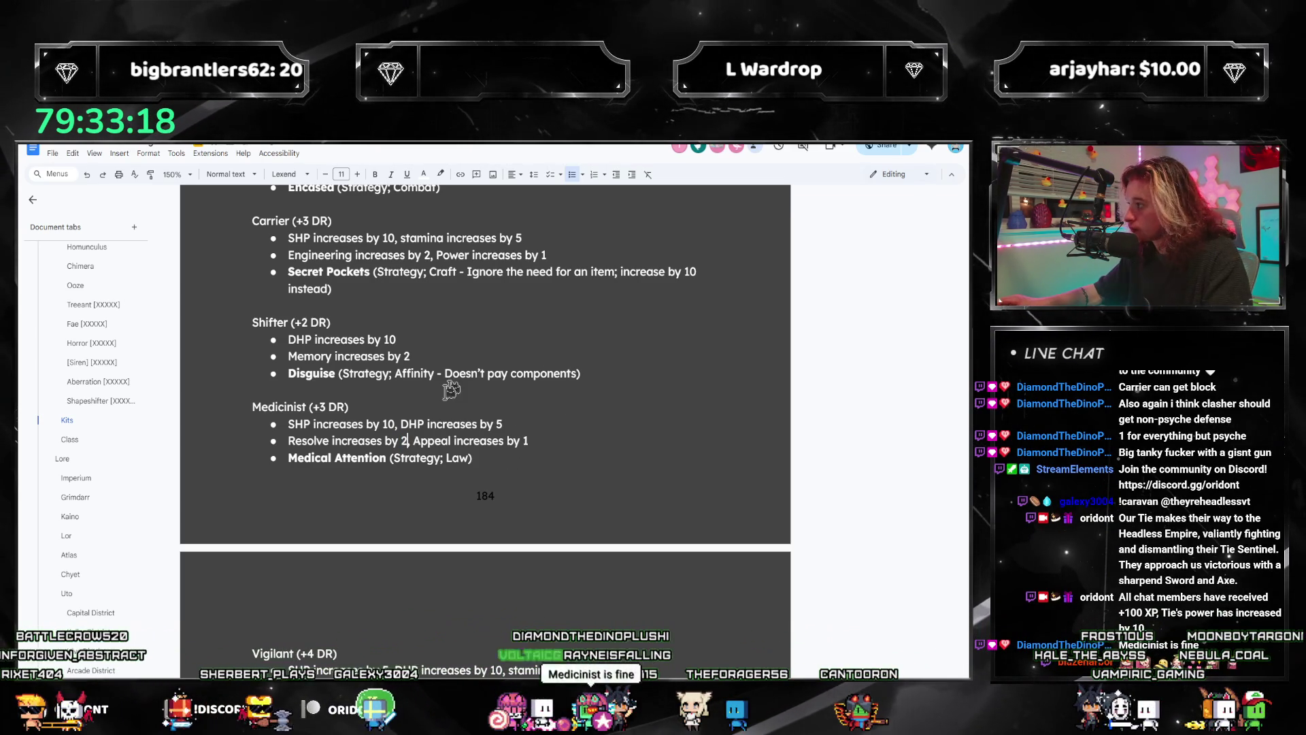
scroll(472, 357, "down", 3)
scroll(469, 361, "down", 2)
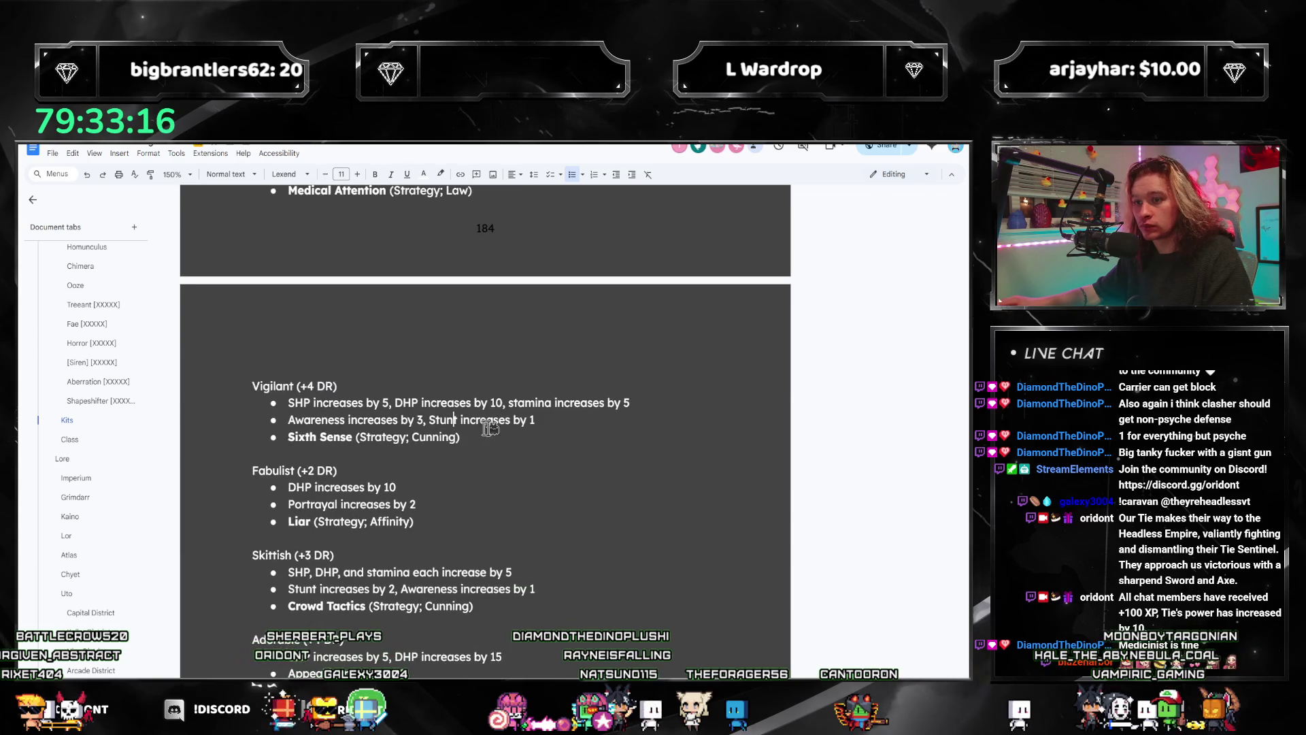
scroll(569, 413, "up", 2)
scroll(565, 423, "up", 1)
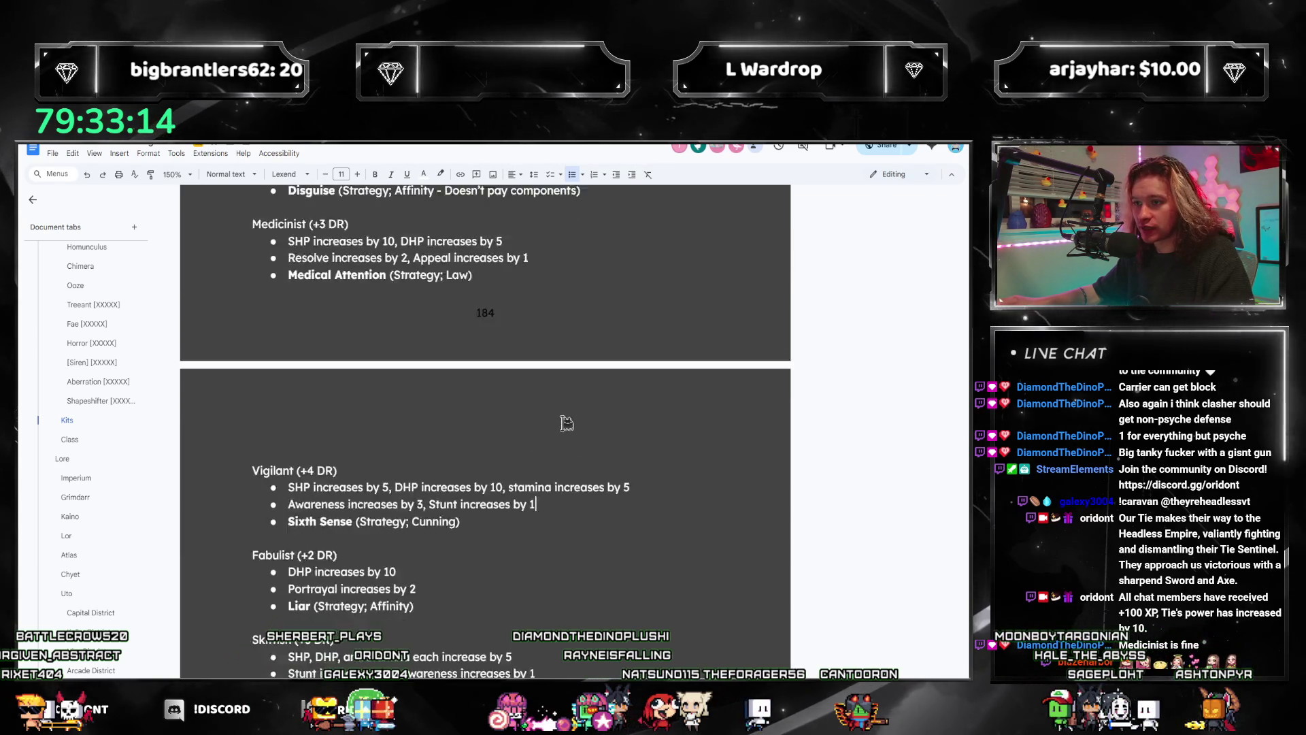
scroll(520, 407, "down", 3)
scroll(521, 407, "up", 2)
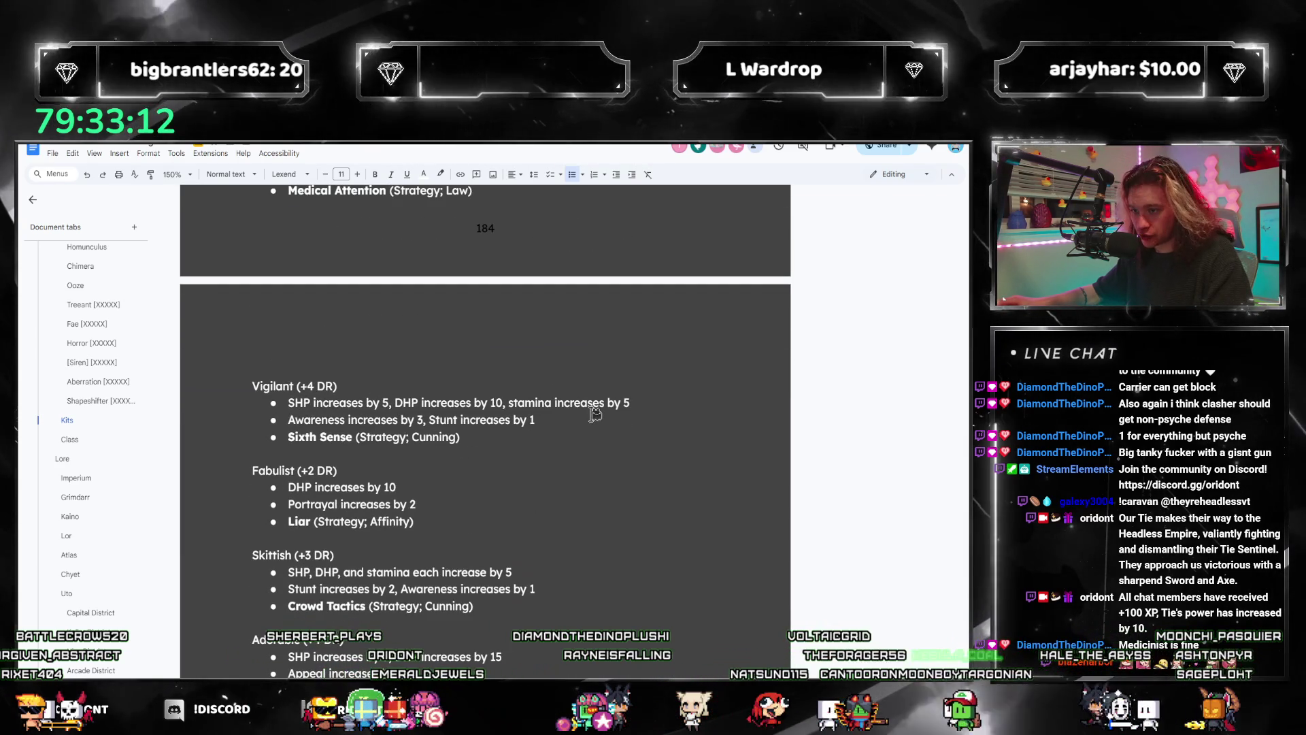
Step: Place the caret after Vigilant's Awareness line and start a document search
left_click(552, 421)
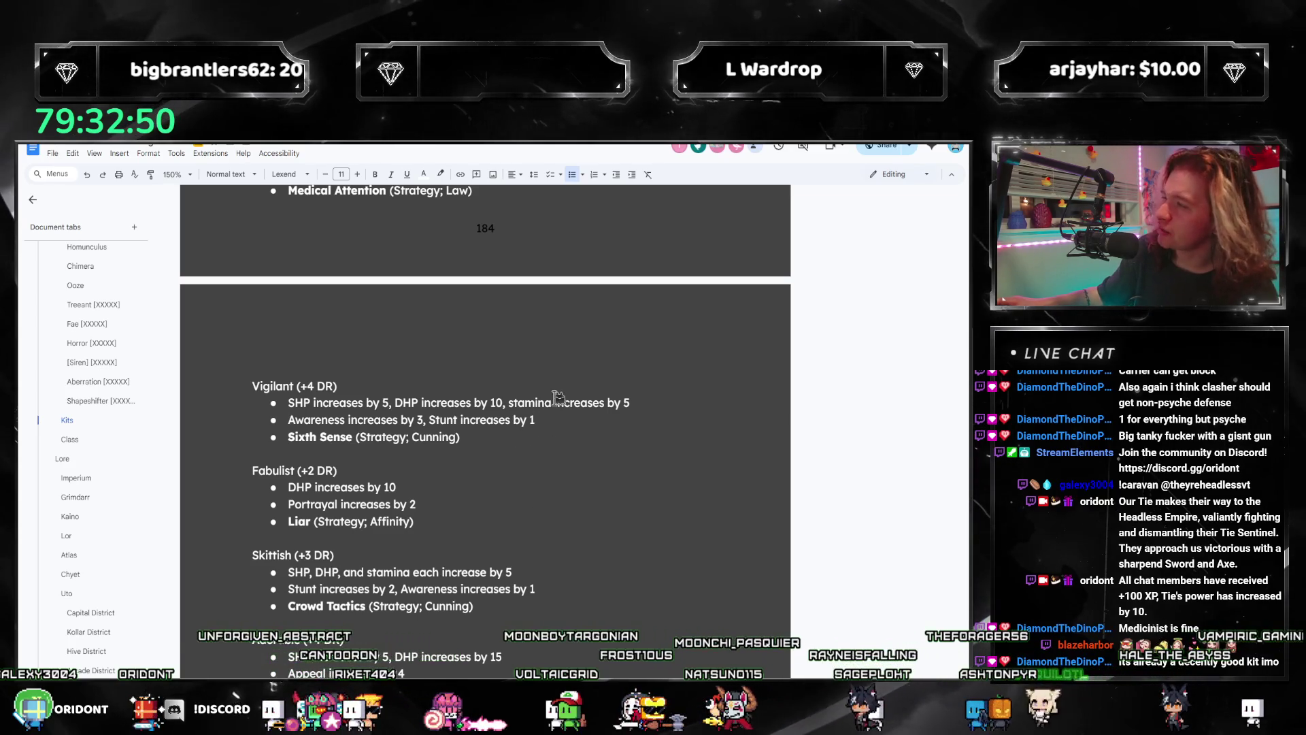
left_click(525, 414)
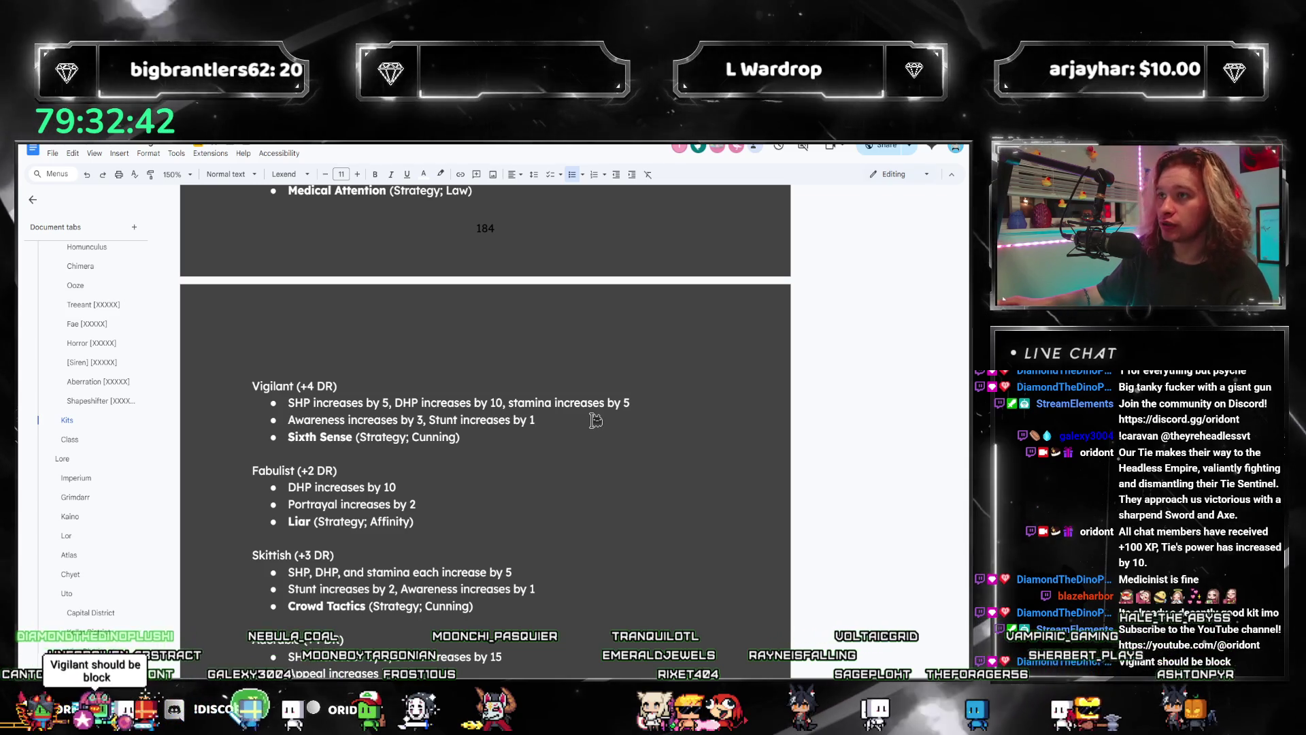
left_click(541, 411)
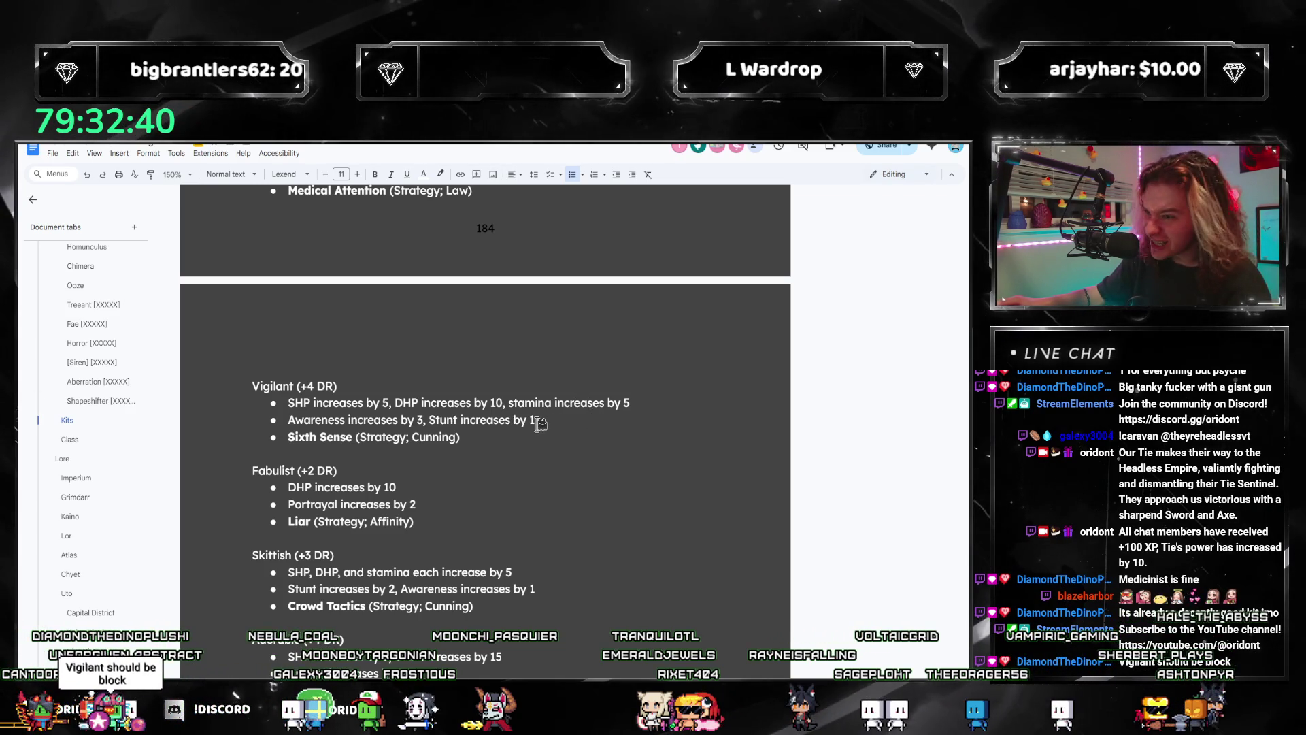
key("ctrl+f")
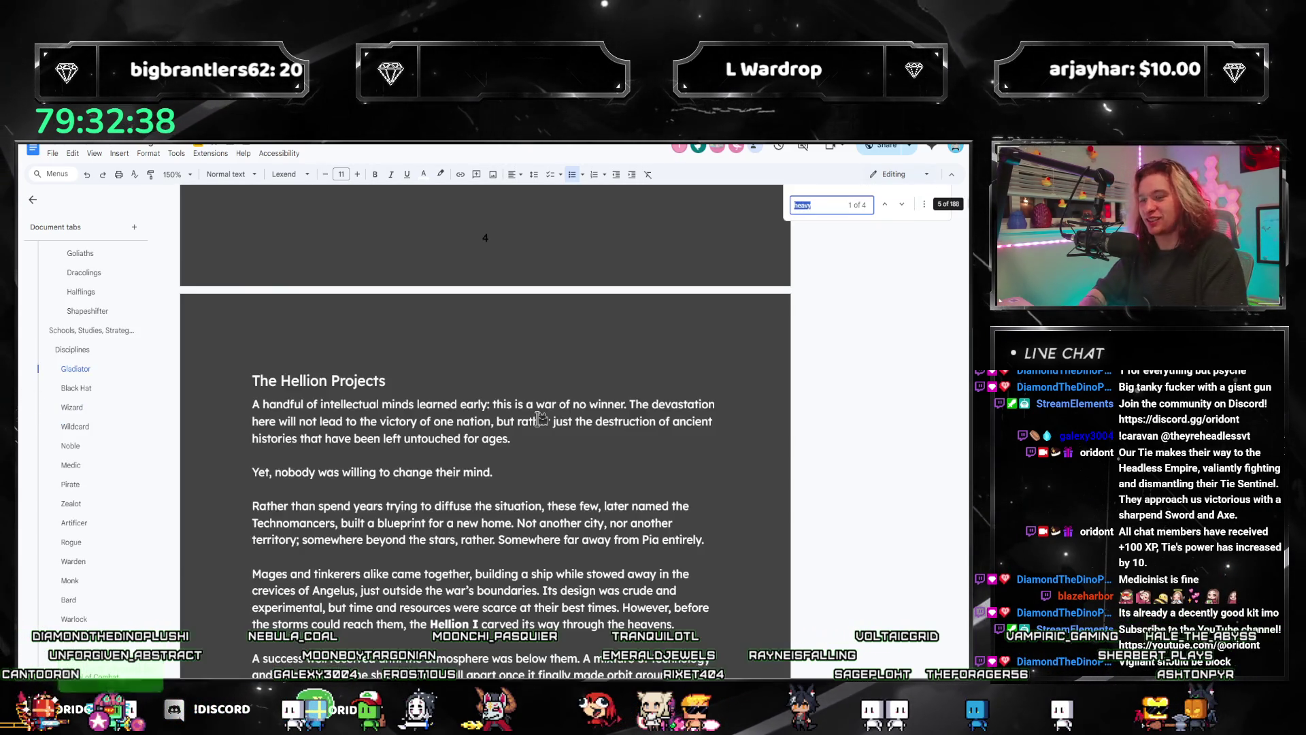
type("w")
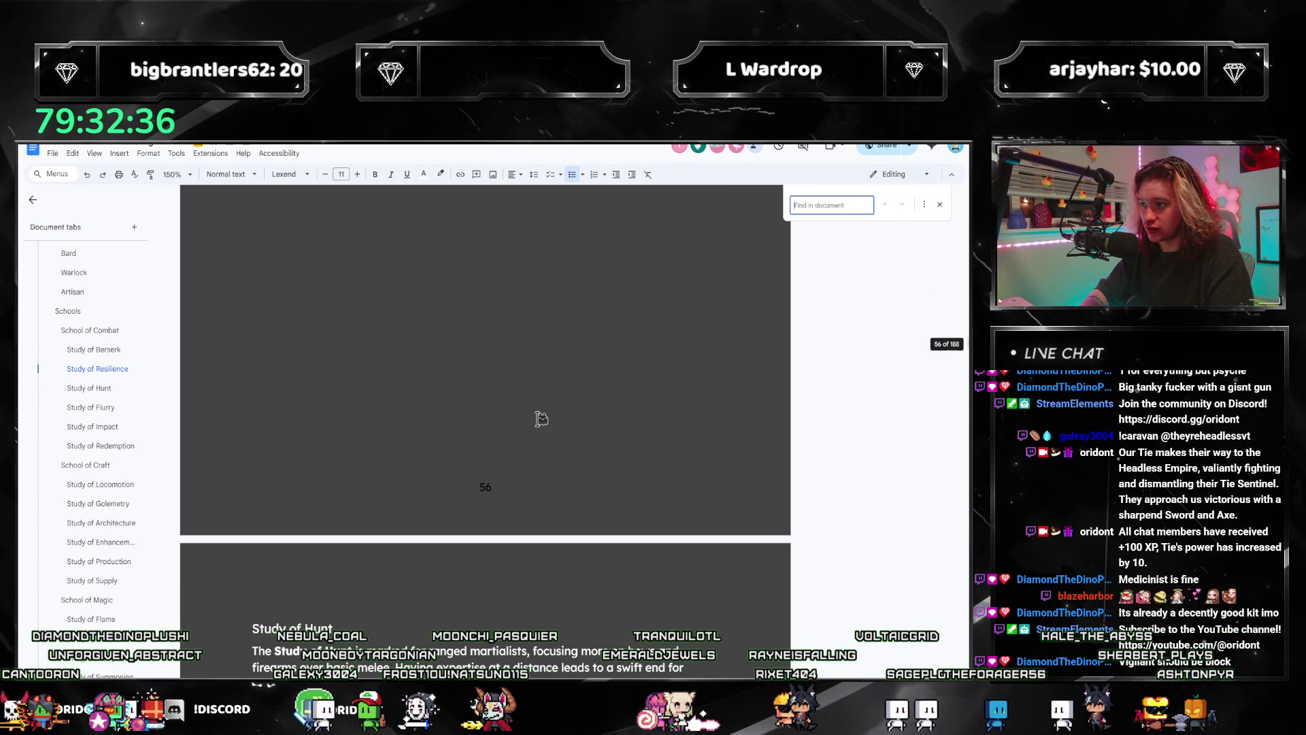
type("sixth sense")
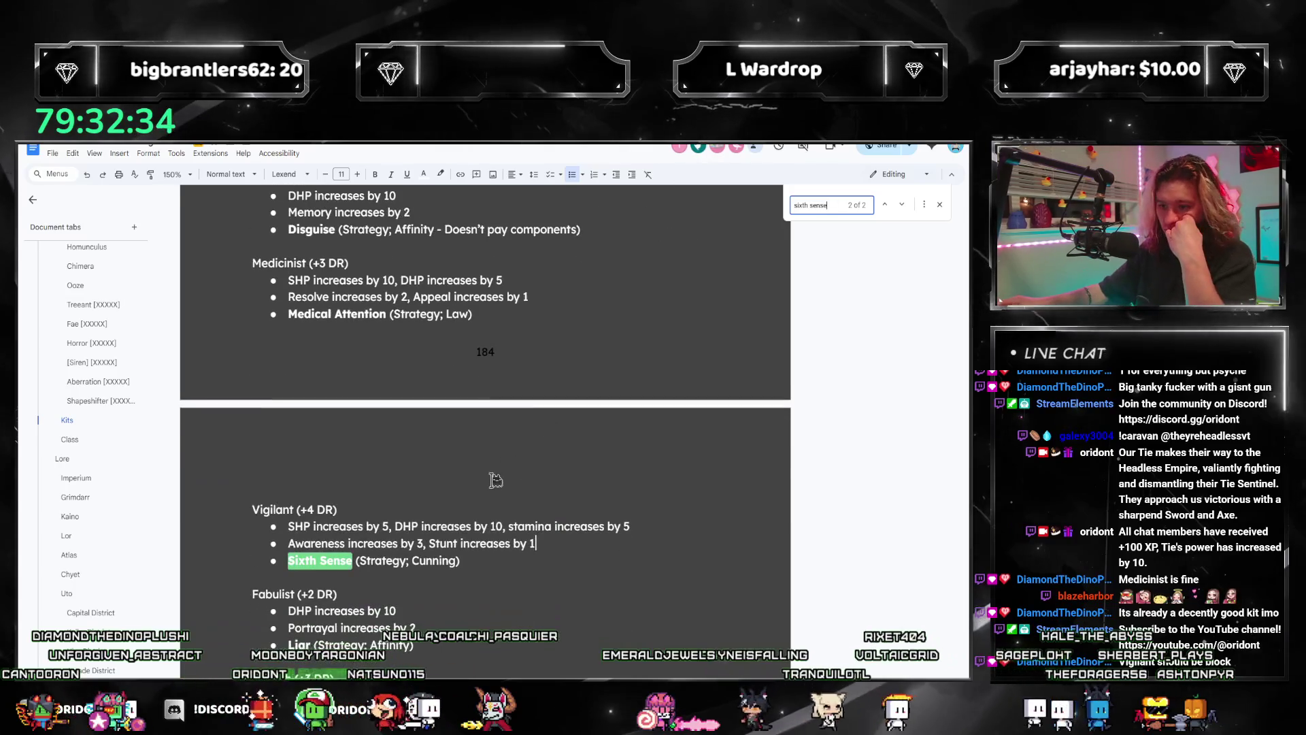
Step: Step through the Sixth Sense matches, returning to Vigilant's Awareness line with the search reopened
left_click(886, 206)
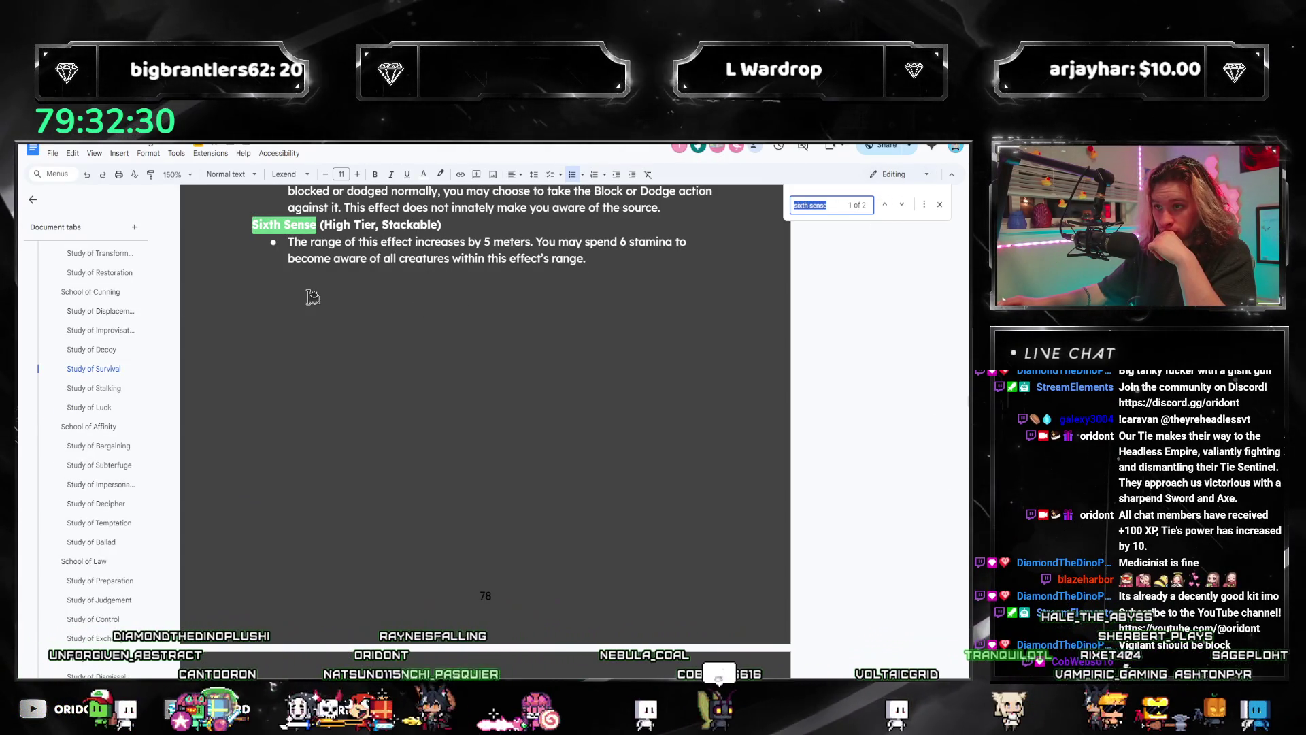
left_click(904, 205)
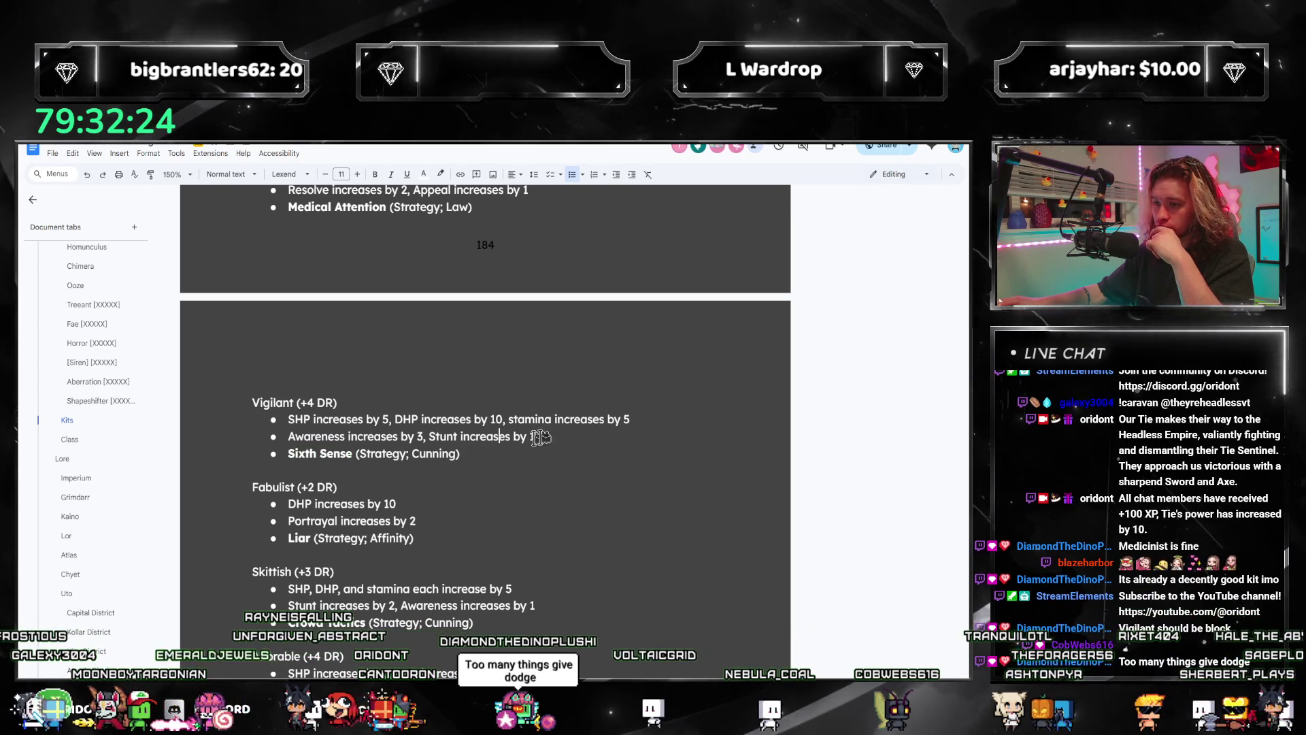
left_click(541, 436)
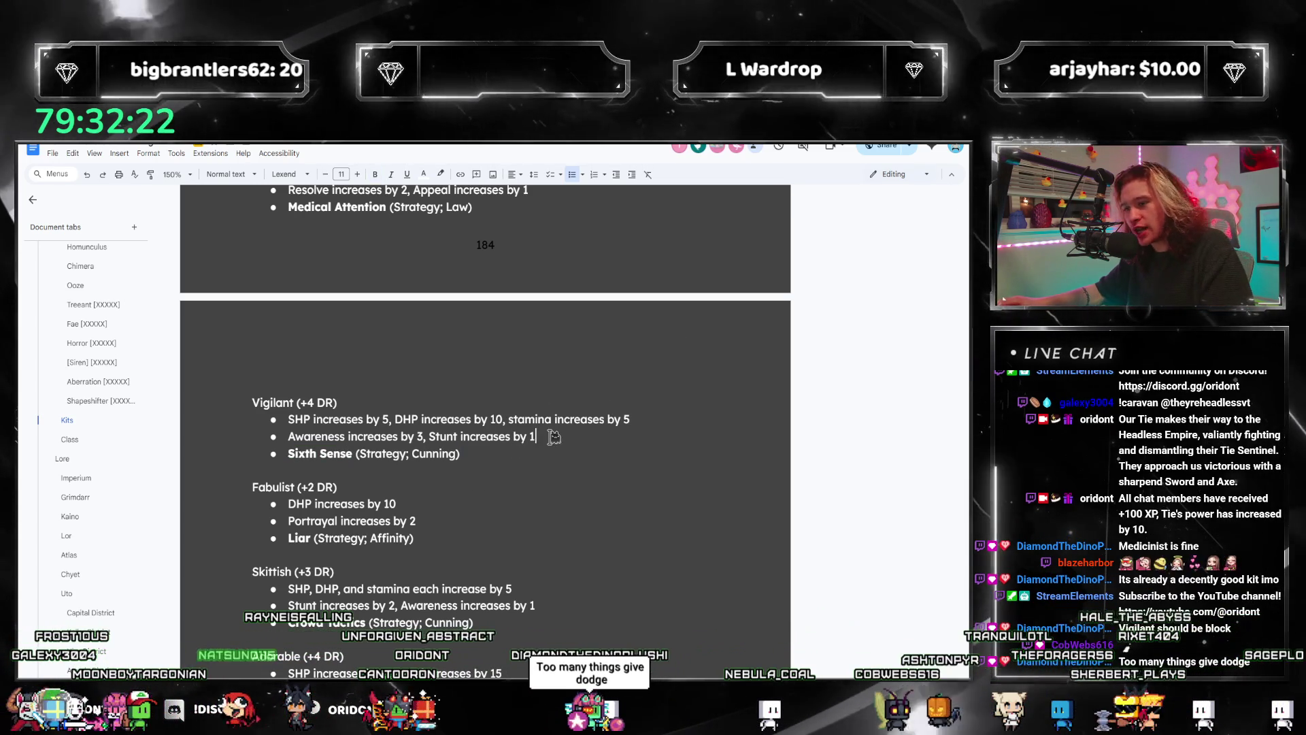
key("ctrl+f")
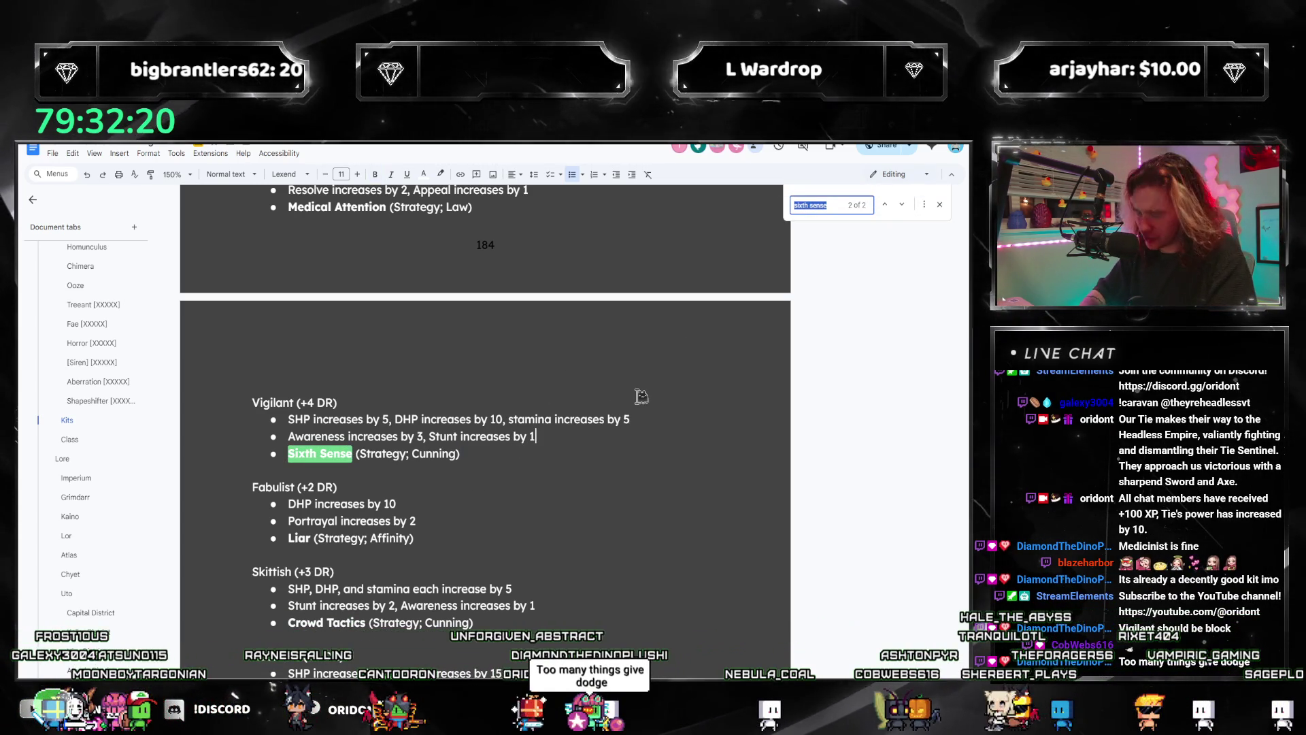
scroll(93, 398, "up", 5)
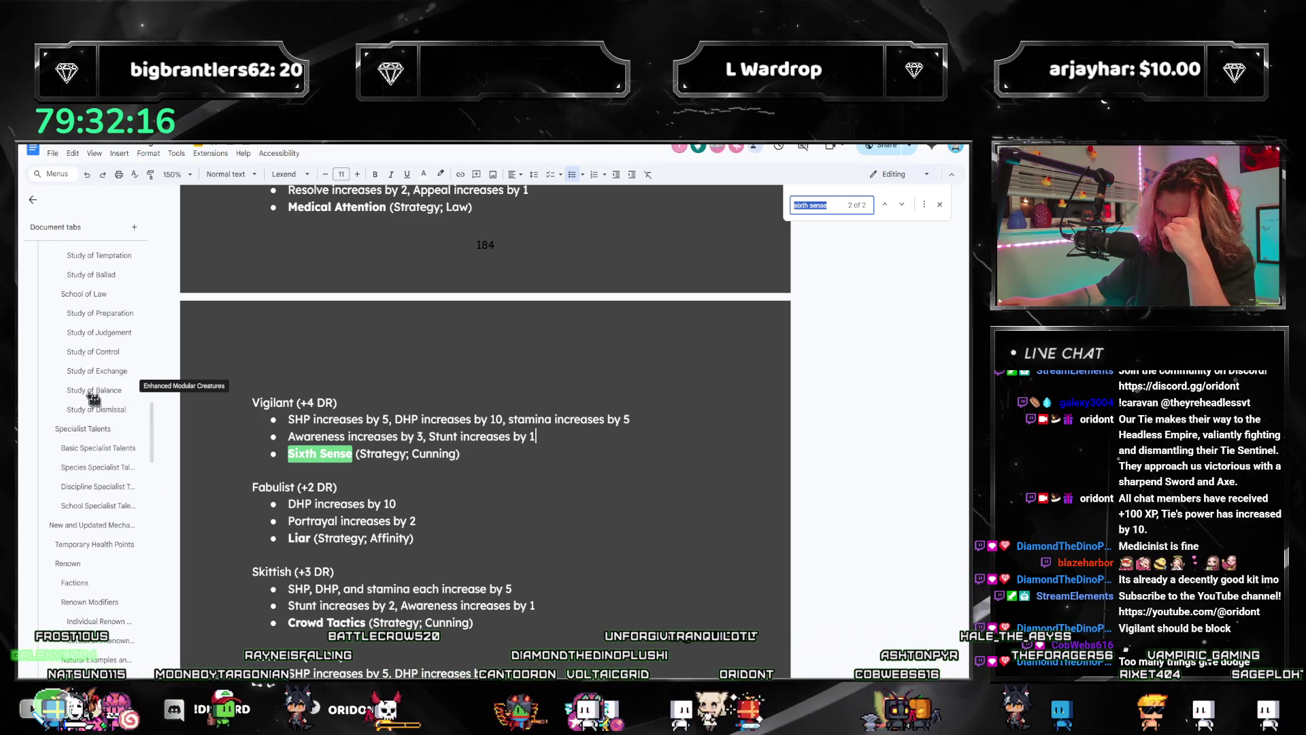
scroll(94, 399, "up", 2)
scroll(96, 414, "up", 2)
scroll(99, 416, "up", 2)
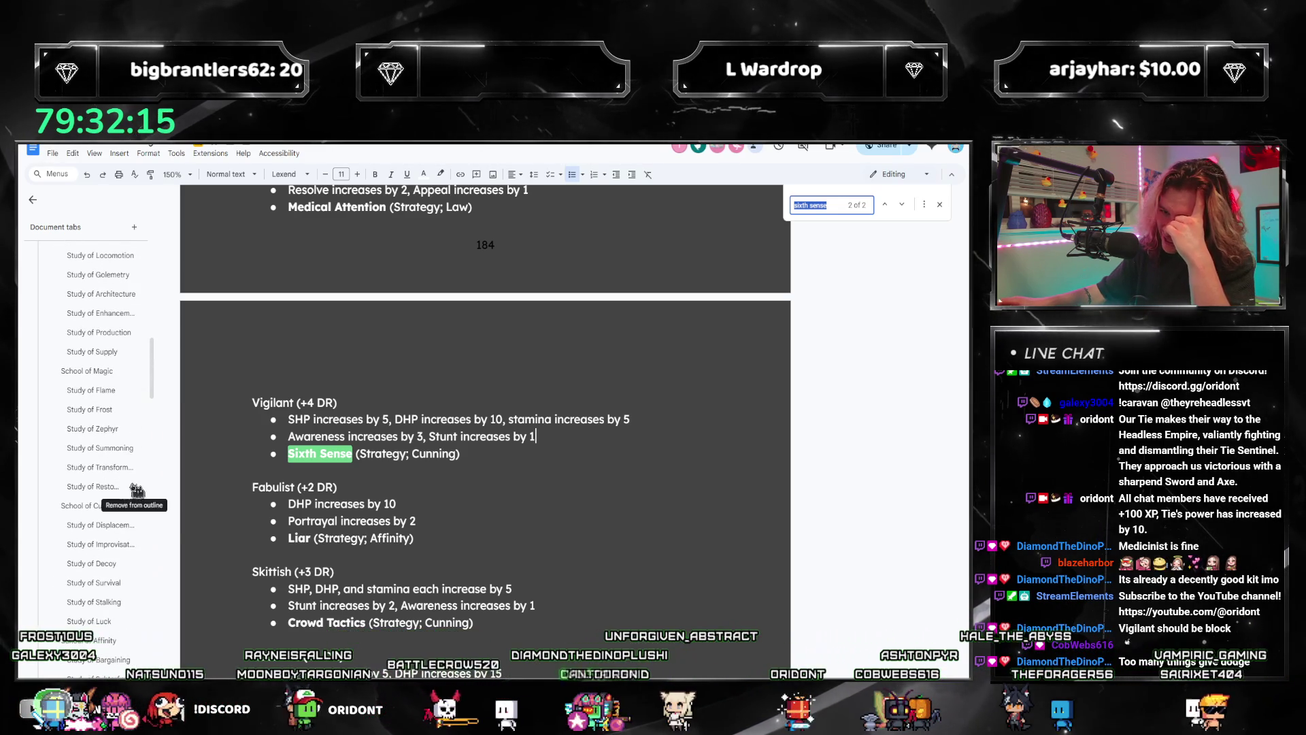
Step: Check the Sixth Sense talent in Study of Survival, then close the search back at Vigilant's Awareness line
left_click(88, 581)
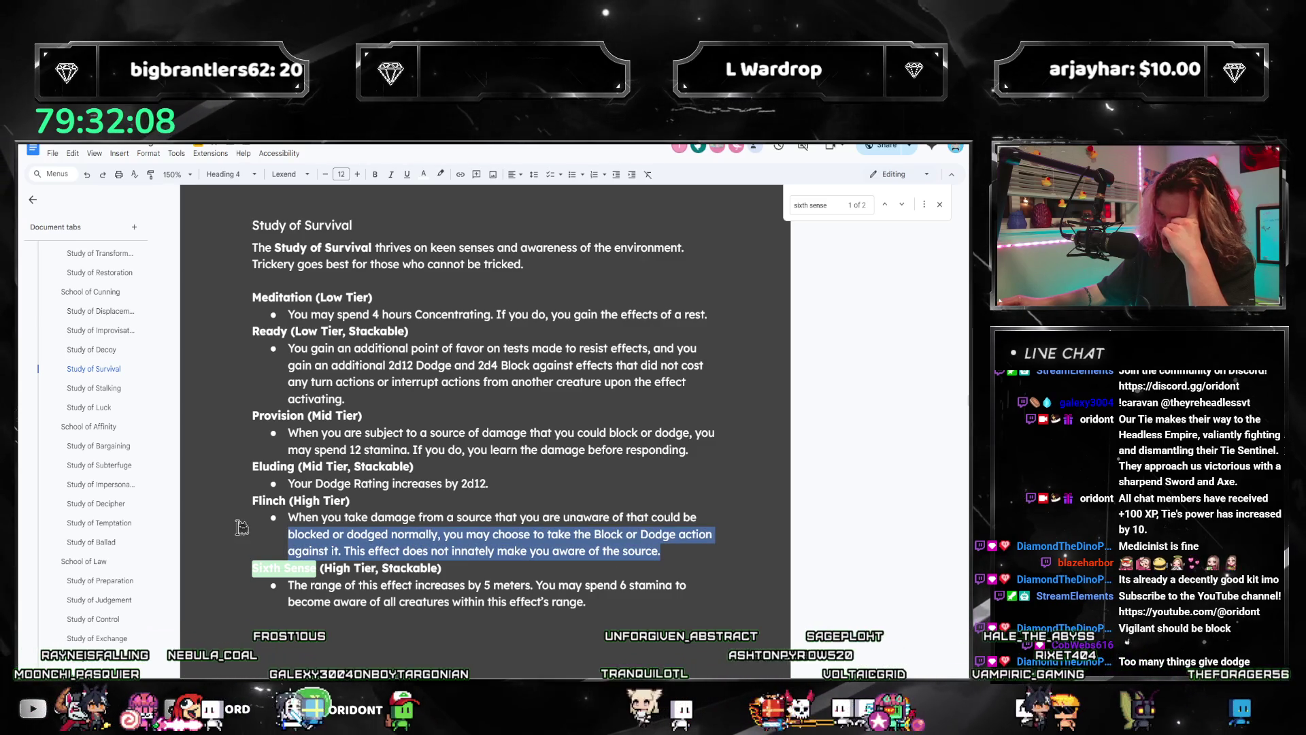
left_click_drag(674, 552, 247, 517)
left_click(391, 511)
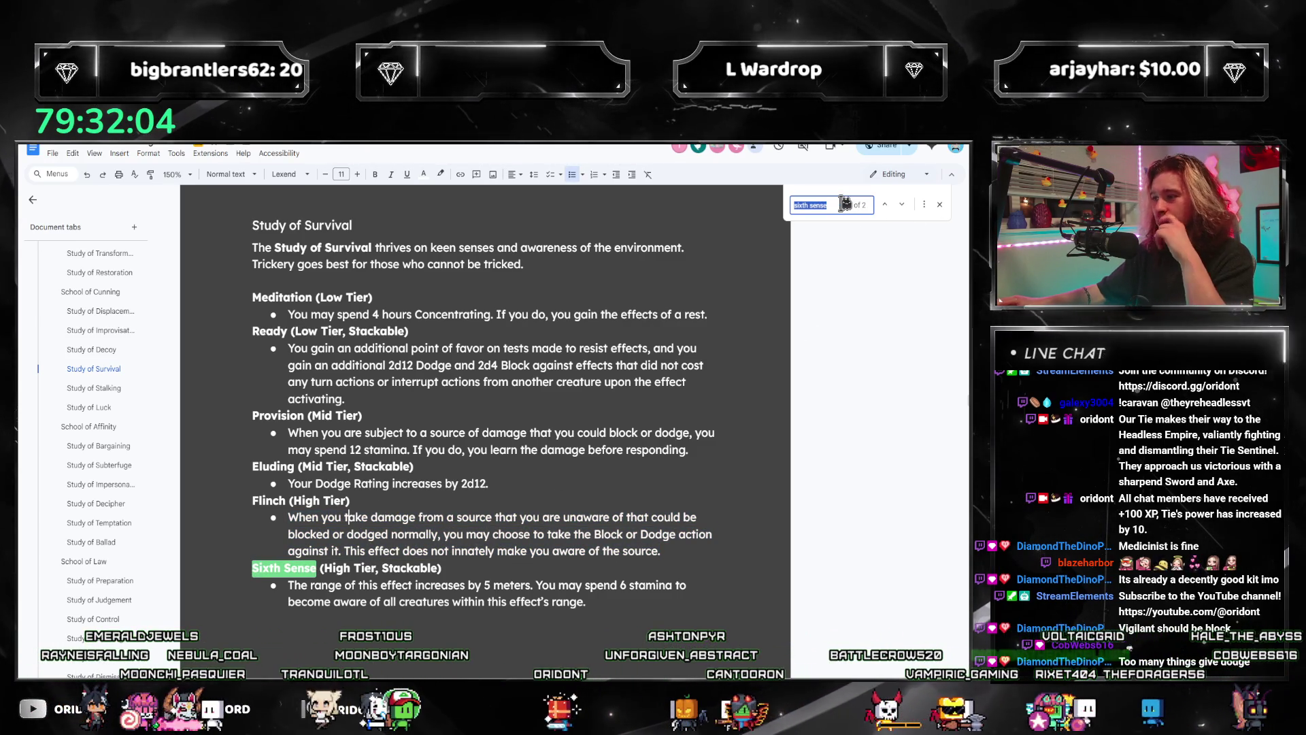
left_click(901, 206)
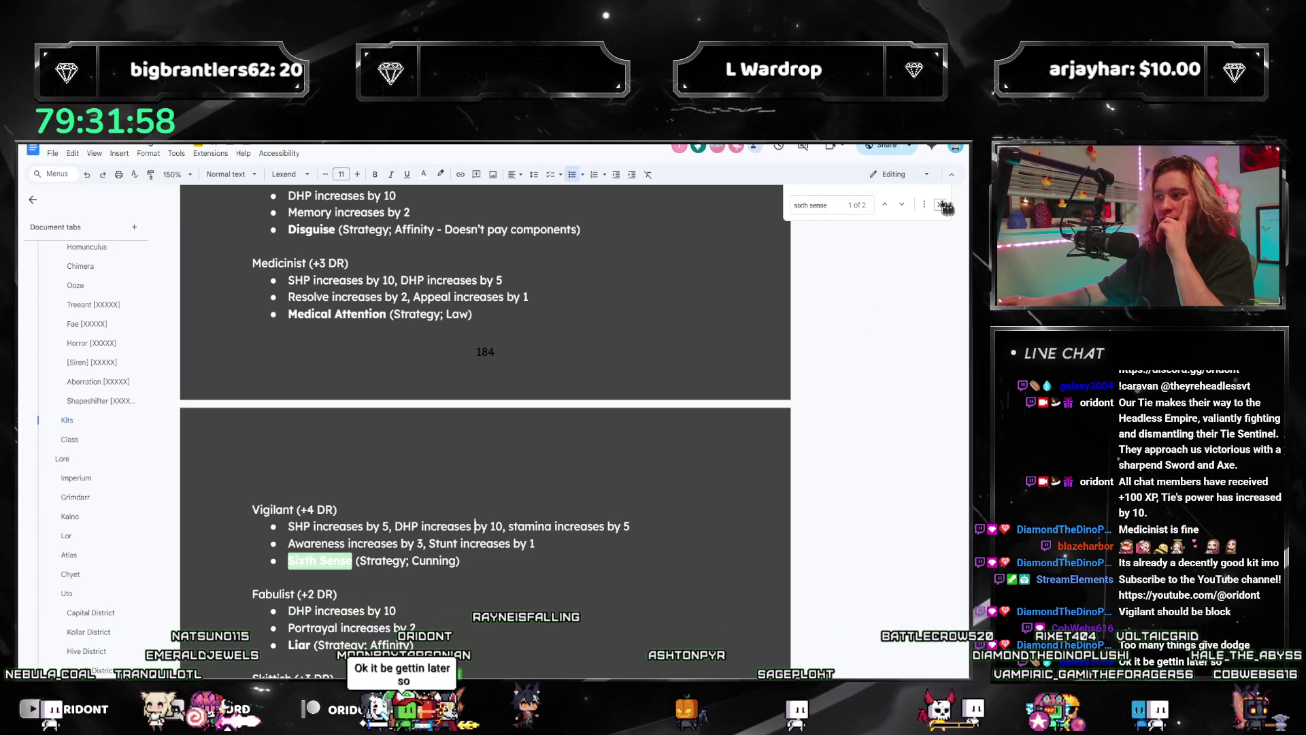
left_click(946, 207)
left_click(568, 539)
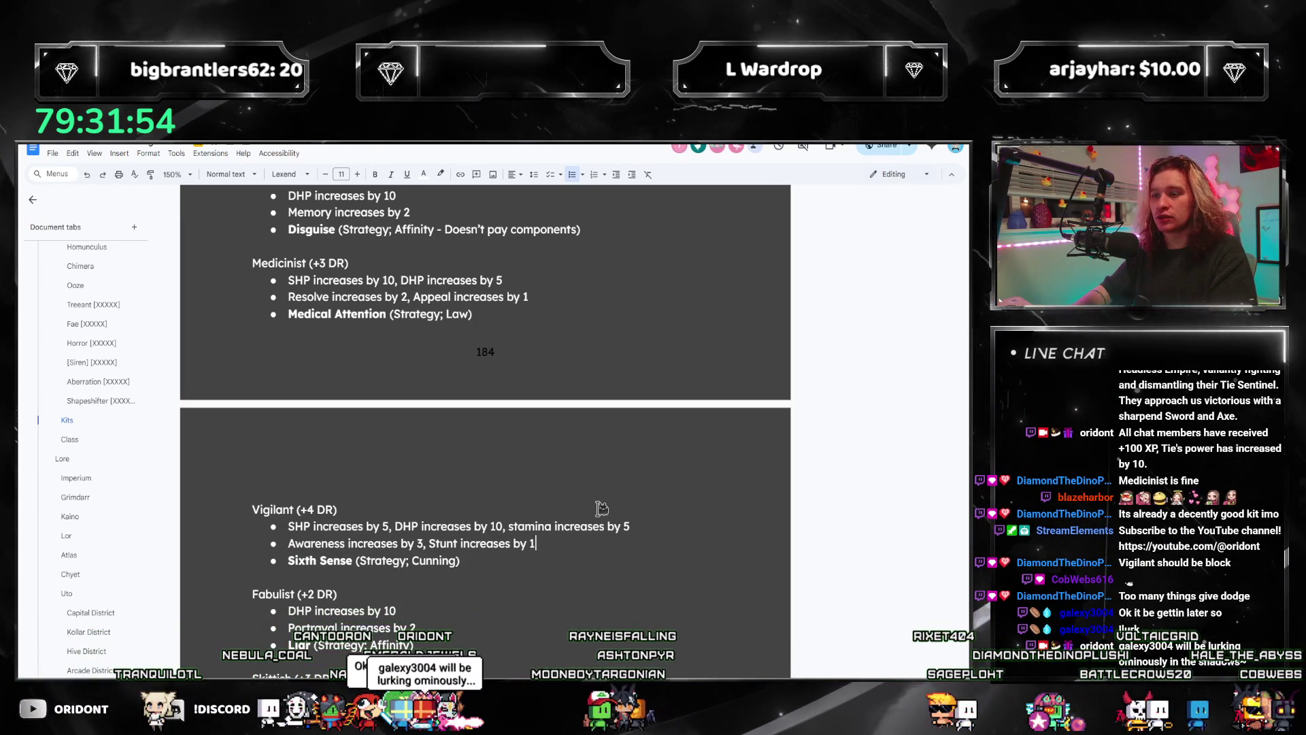
Step: Add a 'Block Rating increases by 1d4' bullet under Vigilant, then move into the Skittish entry
key("Return")
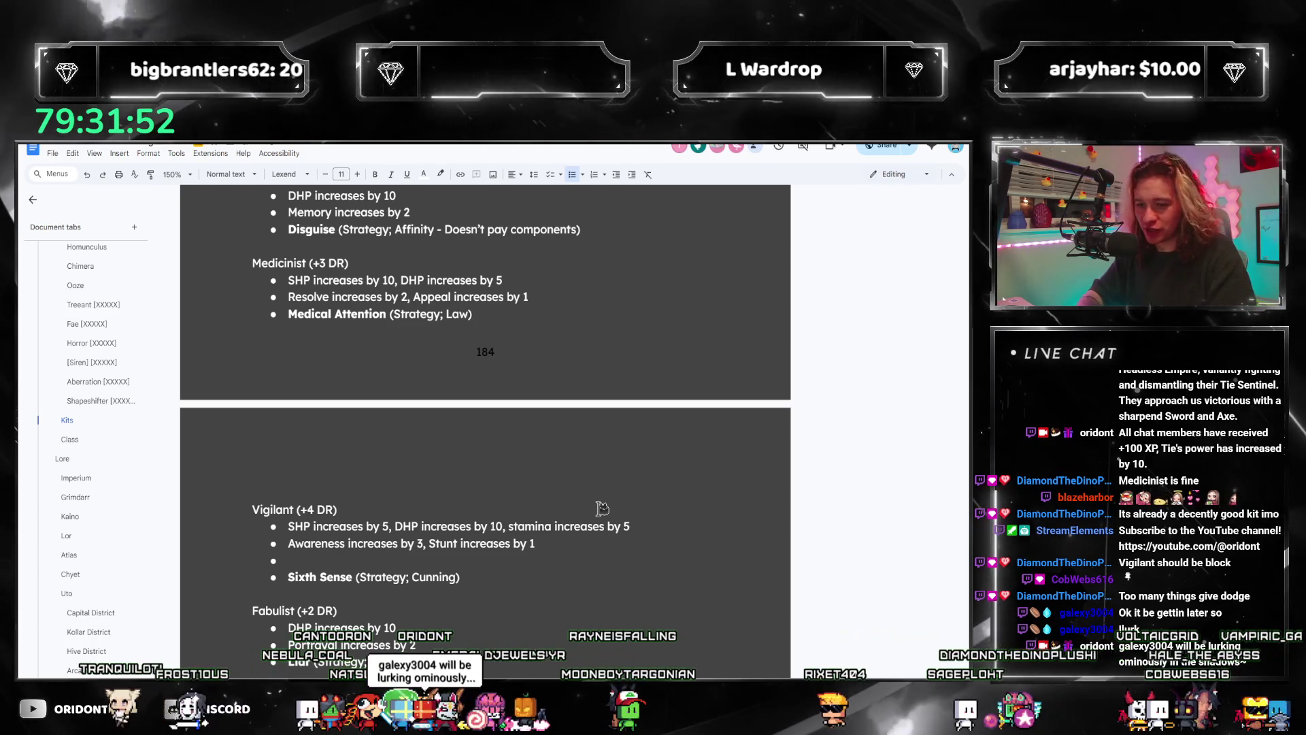
type("Block Rating increases by")
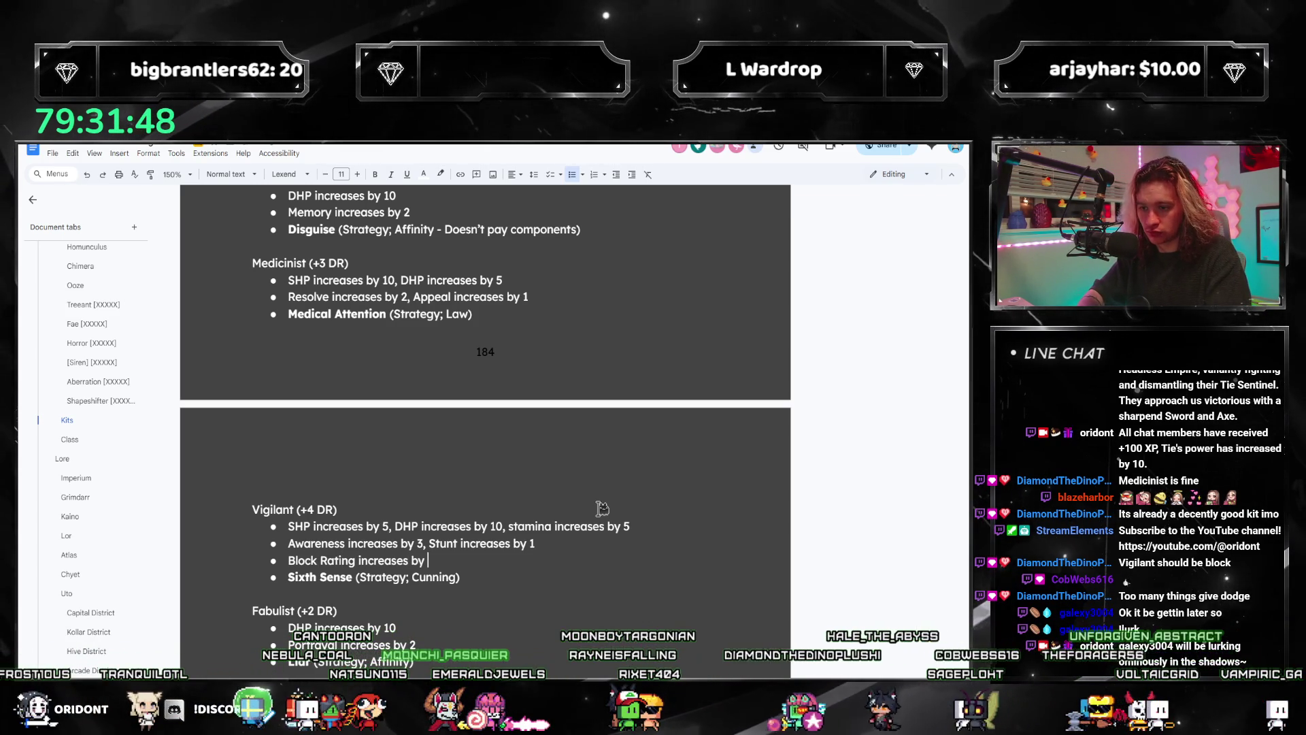
type("1d4")
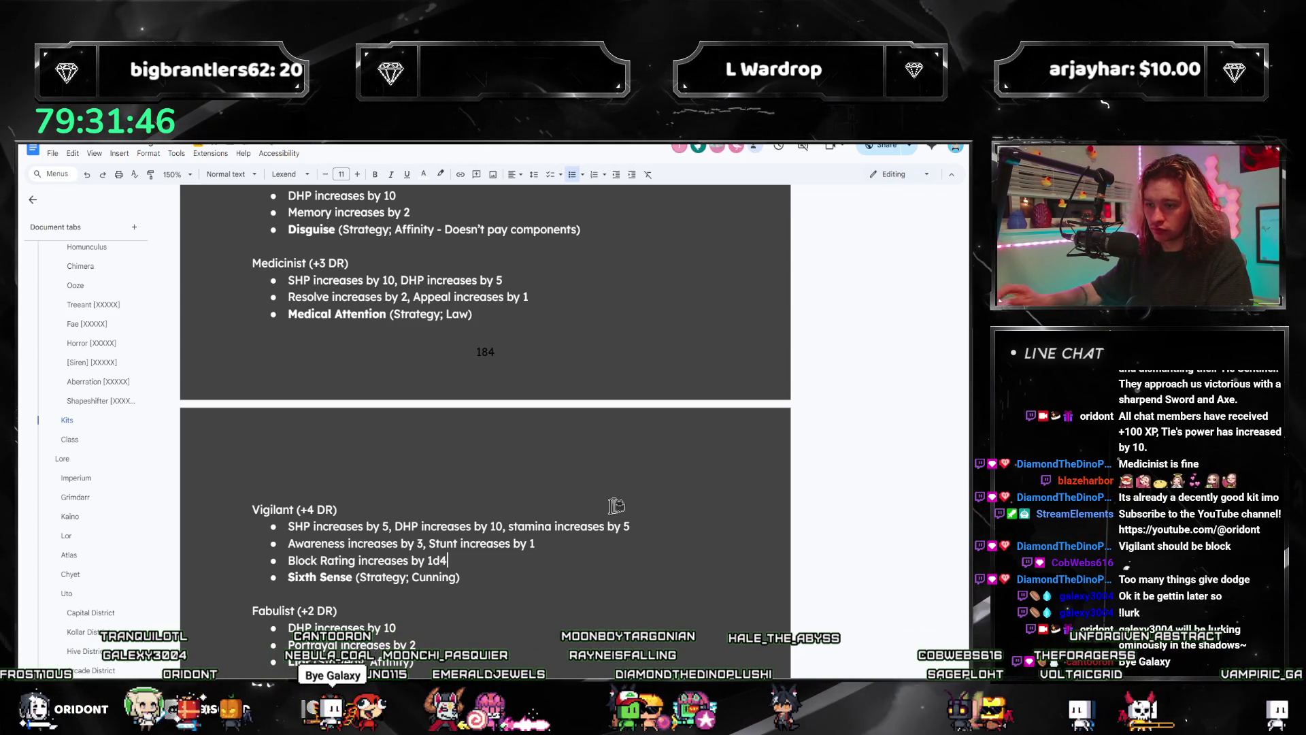
scroll(616, 505, "down", 3)
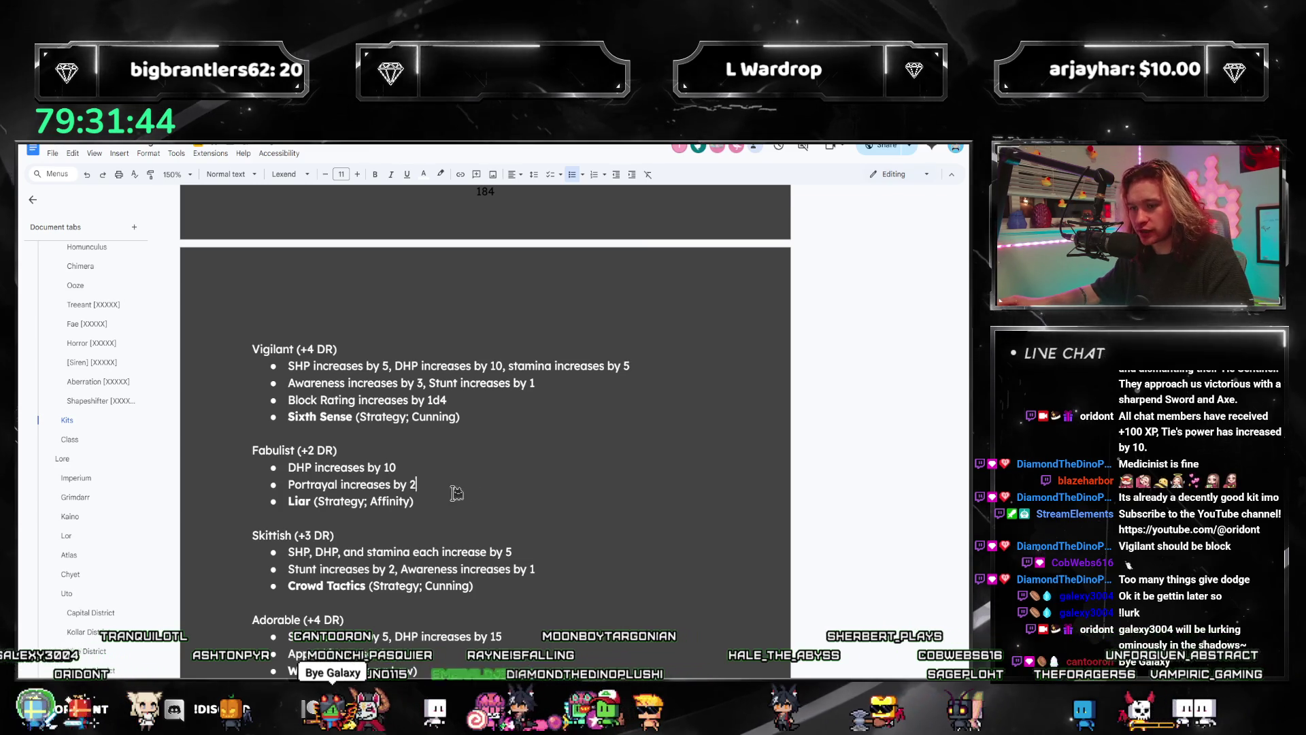
scroll(471, 491, "down", 2)
left_click_drag(475, 479, 576, 465)
left_click(576, 464)
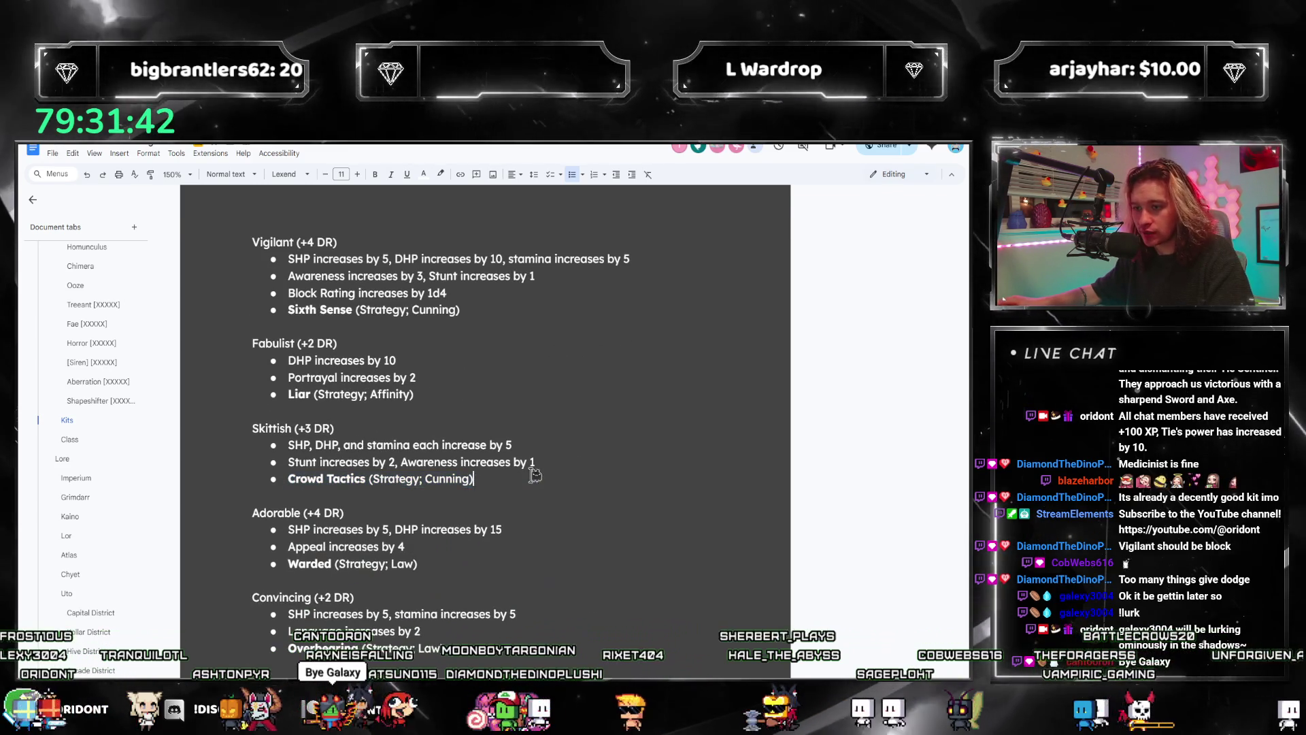
key("Down")
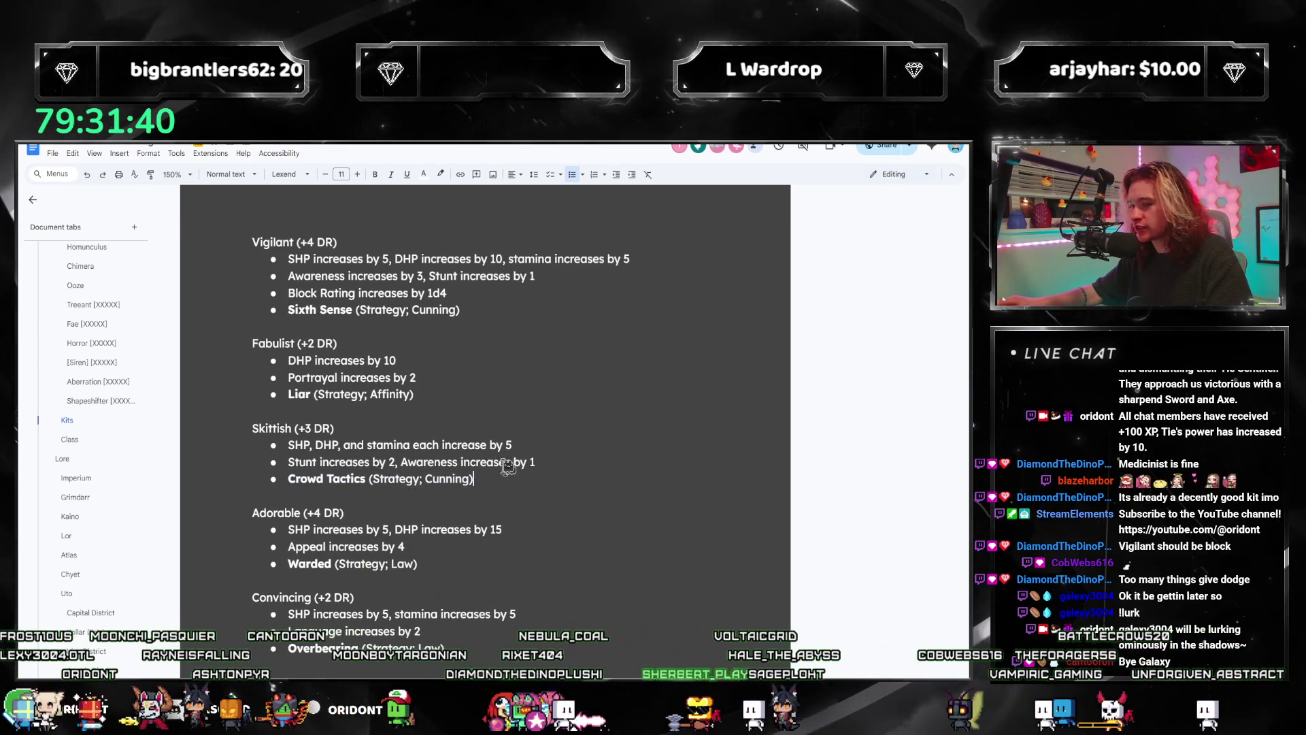
left_click_drag(461, 446, 488, 477)
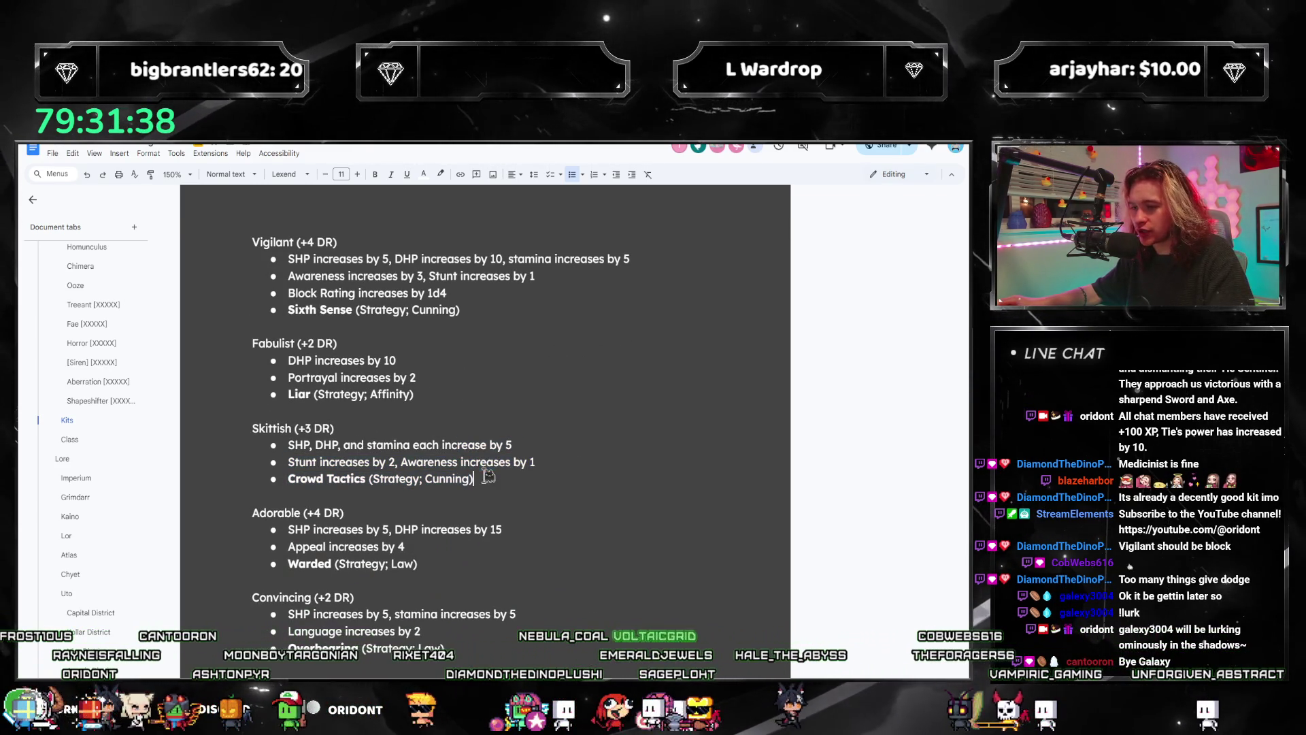
scroll(474, 490, "down", 1)
type("5")
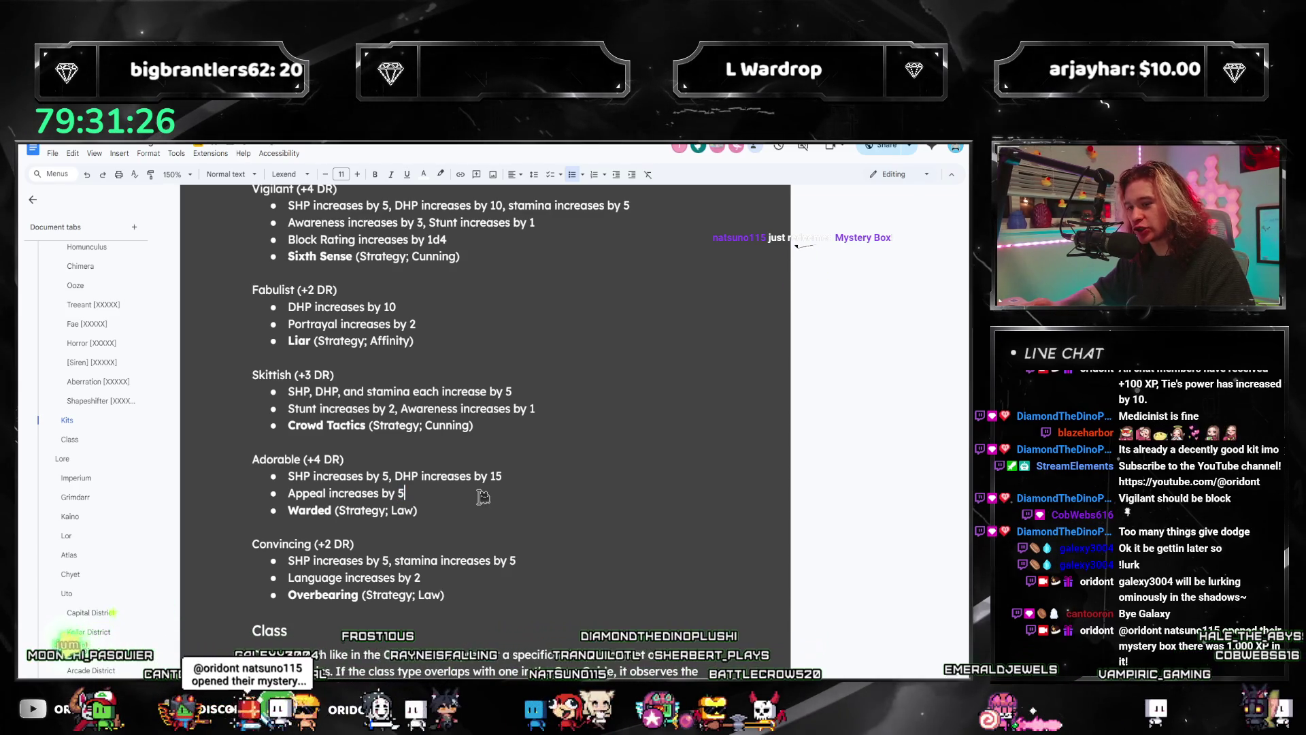
type("4")
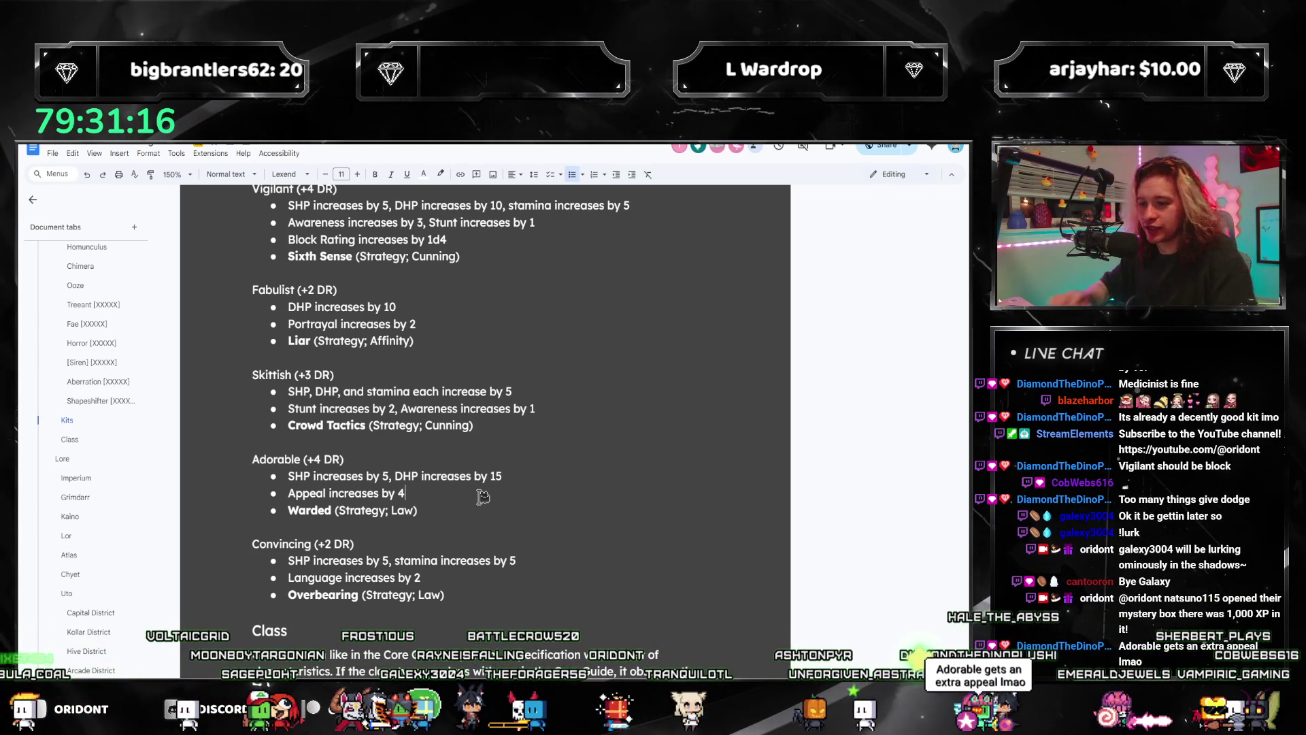
Step: Replace Adorable's Appeal value with 5 and jump back to the Kits heading via the outline
key("shift+Left")
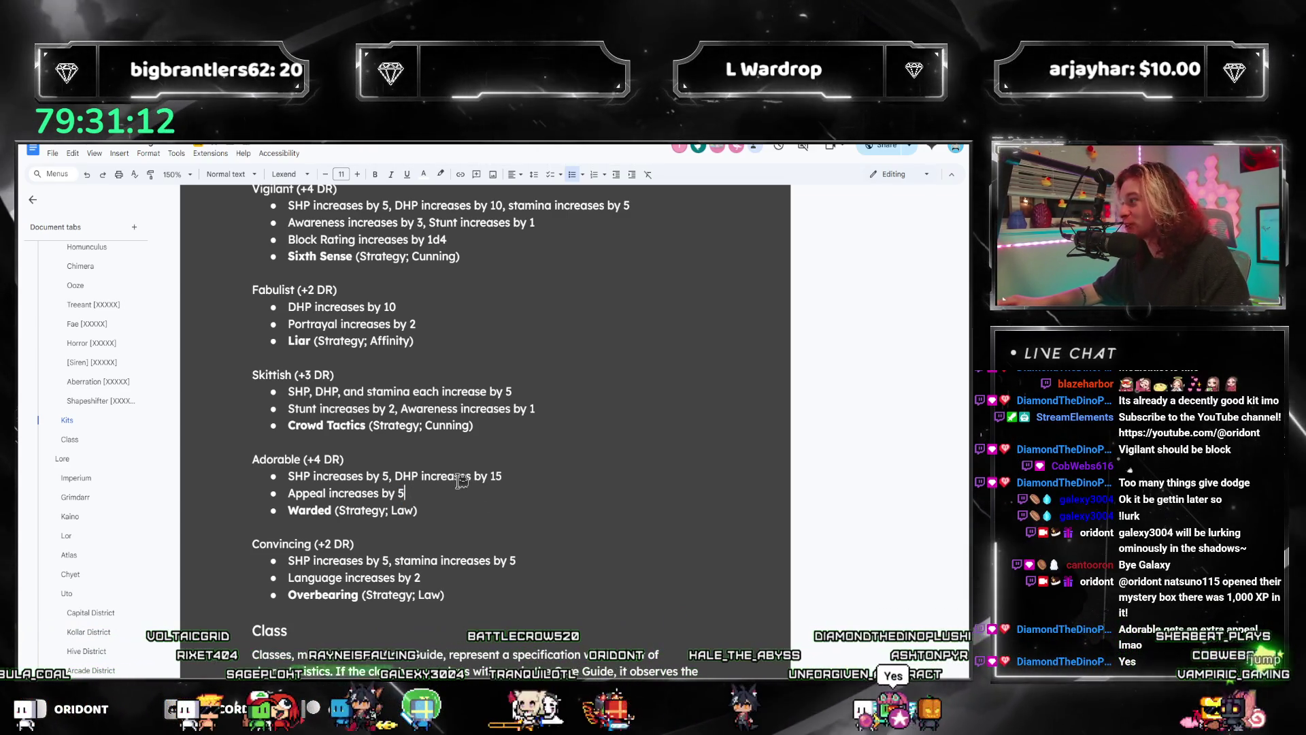
scroll(464, 501, "down", 1)
left_click(460, 522)
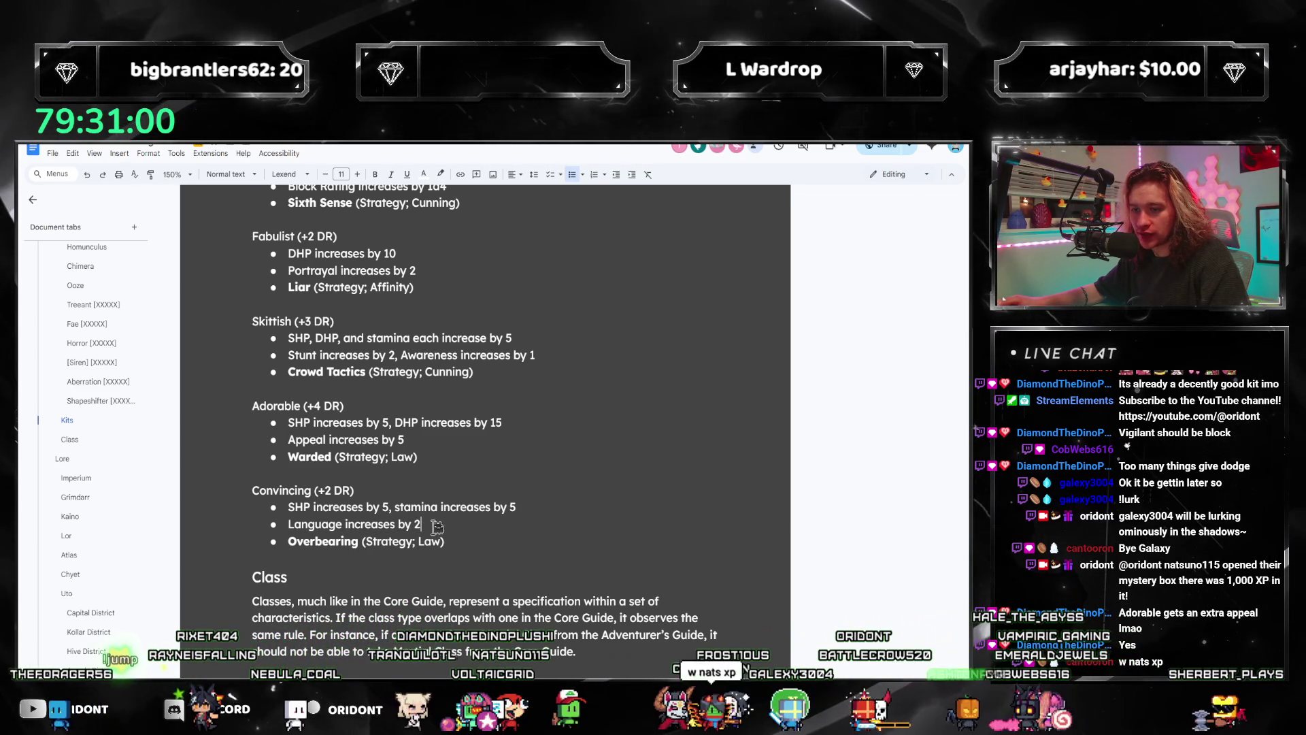
scroll(436, 542, "up", 3)
scroll(327, 520, "up", 5)
scroll(217, 500, "up", 5)
left_click(66, 423)
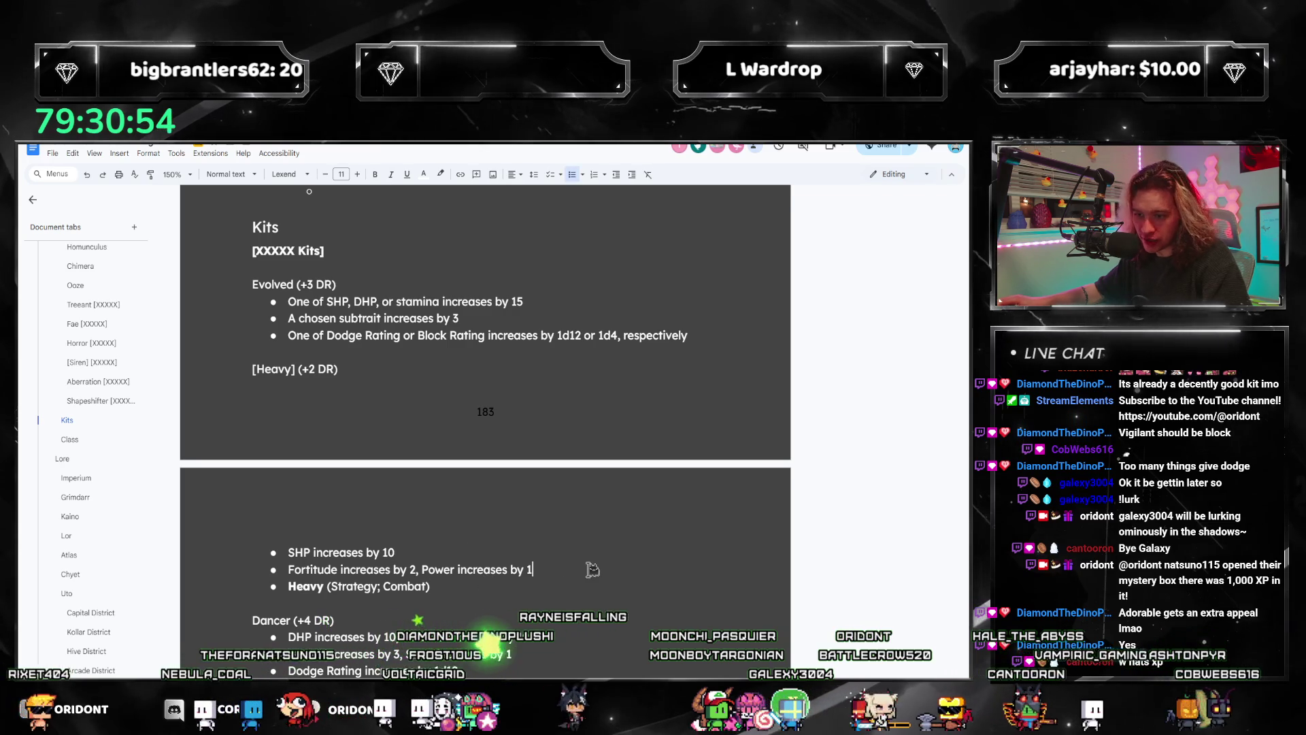
Step: Replace the [Heavy] placeholder kit title, then move to the end of the Heavy strategy line
left_click(324, 371)
key("shift+Home")
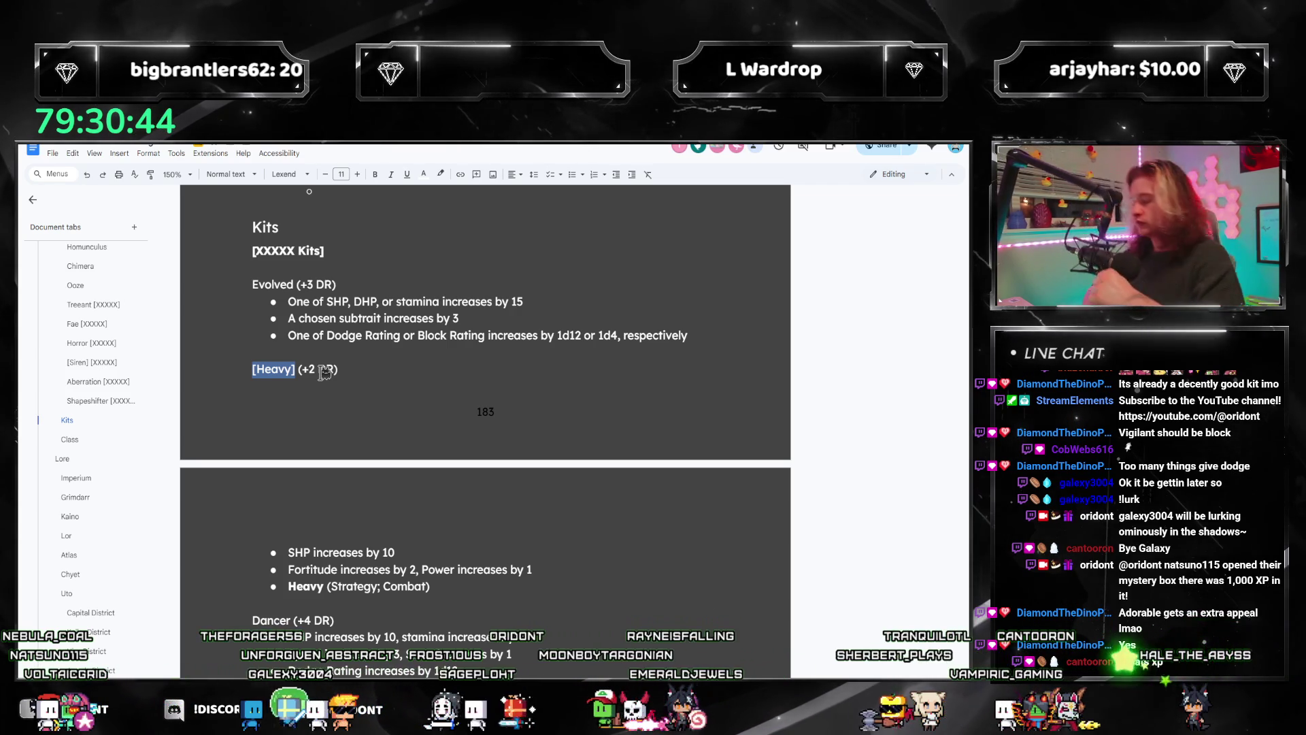
type("Heeled")
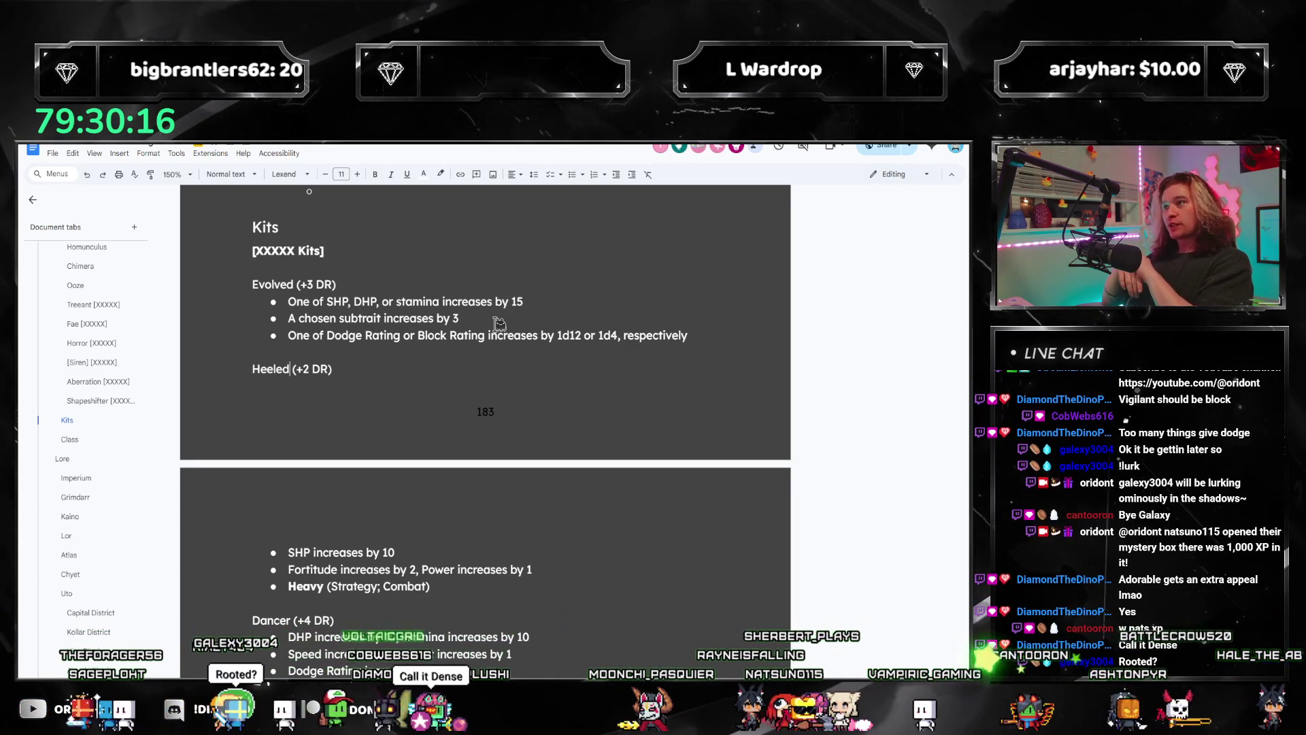
key("ctrl+shift+Left")
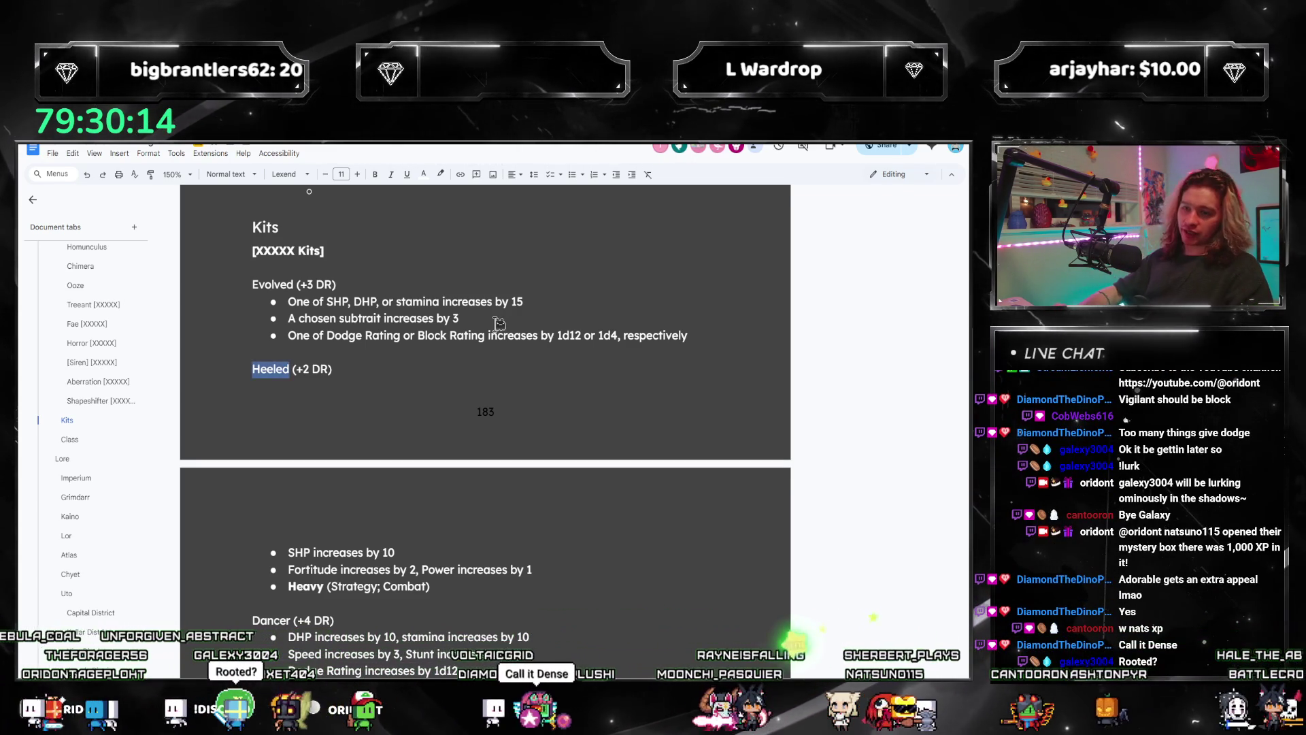
type("Rooted")
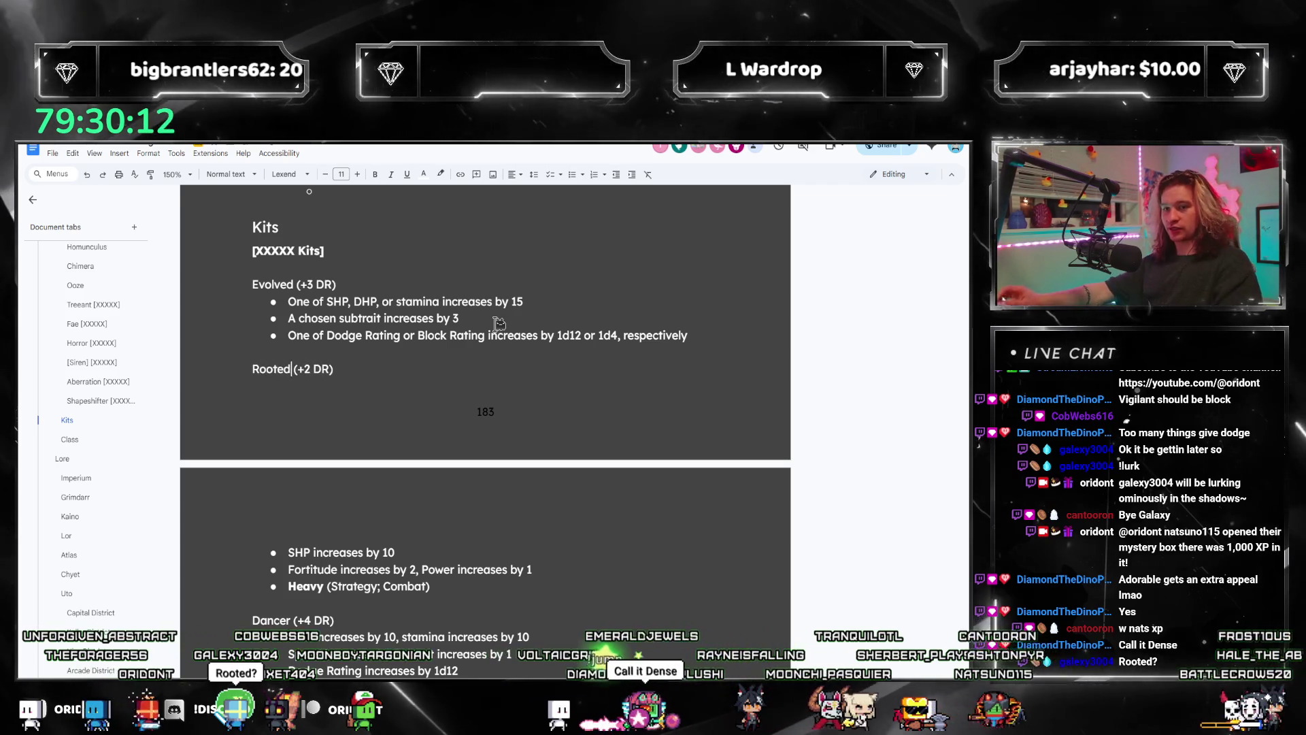
scroll(498, 323, "down", 1)
left_click(479, 478)
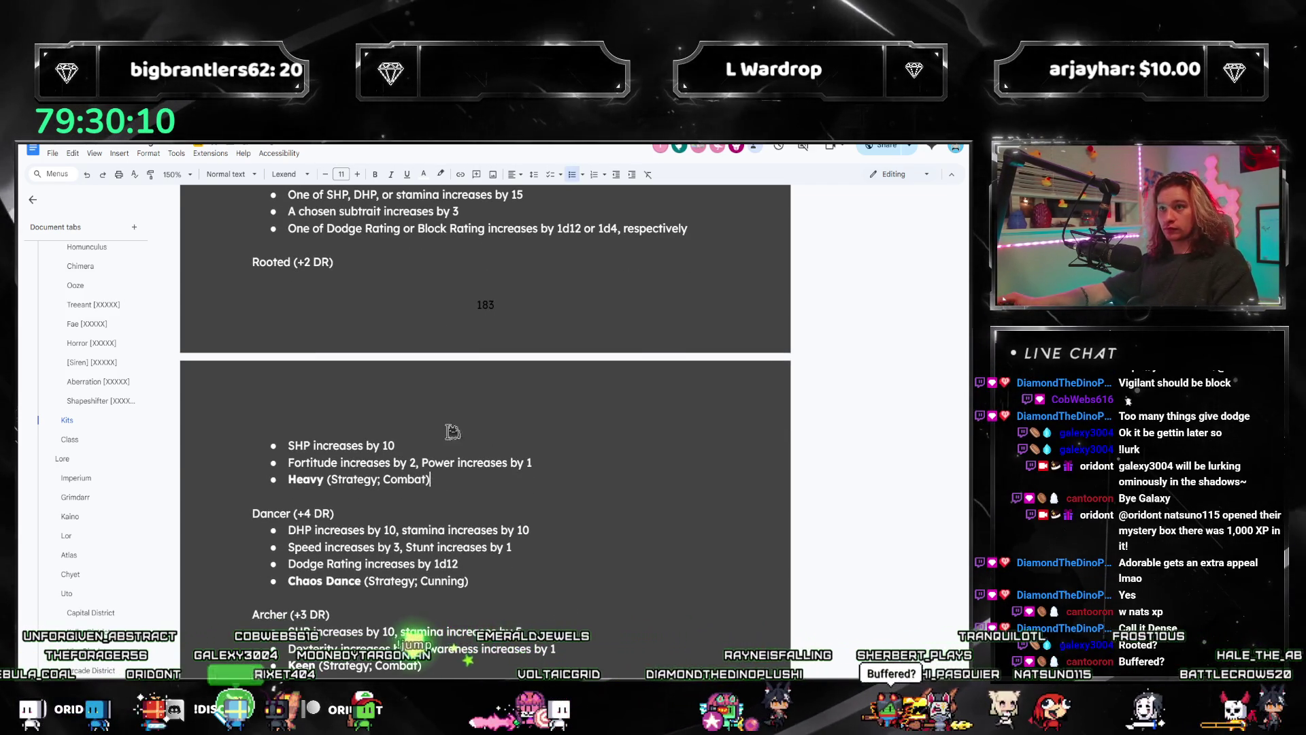
scroll(408, 388, "up", 1)
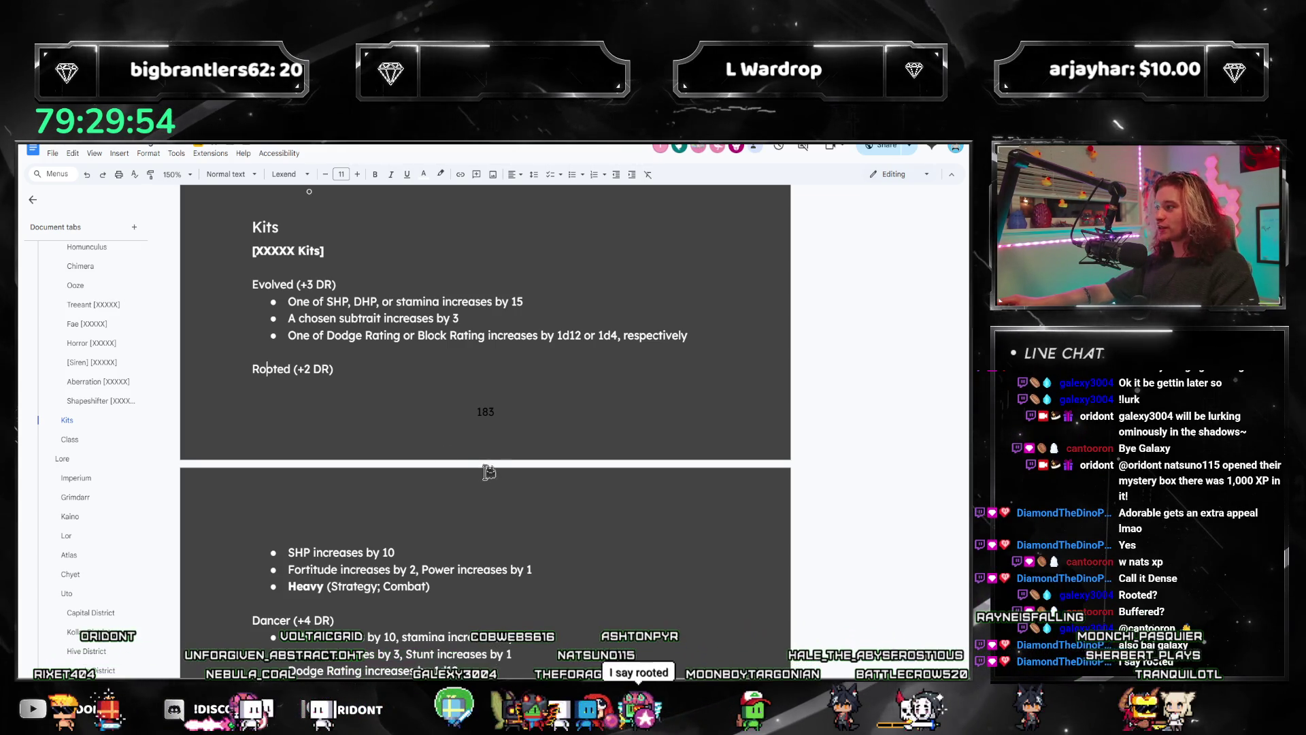
Step: Rename the kit Rooted, set its Fortitude bonus to 2, and start a new kit line below
double_click(264, 368)
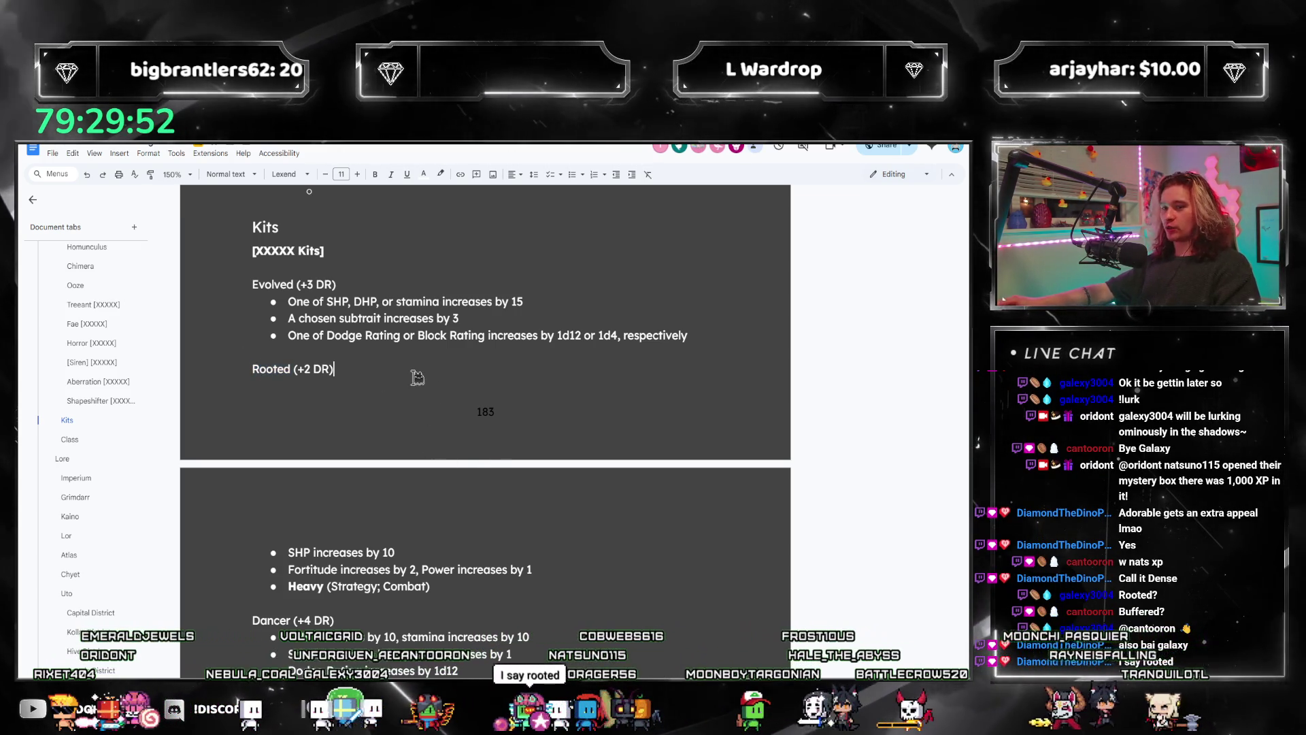
scroll(394, 408, "down", 1)
scroll(386, 439, "down", 2)
scroll(382, 455, "up", 2)
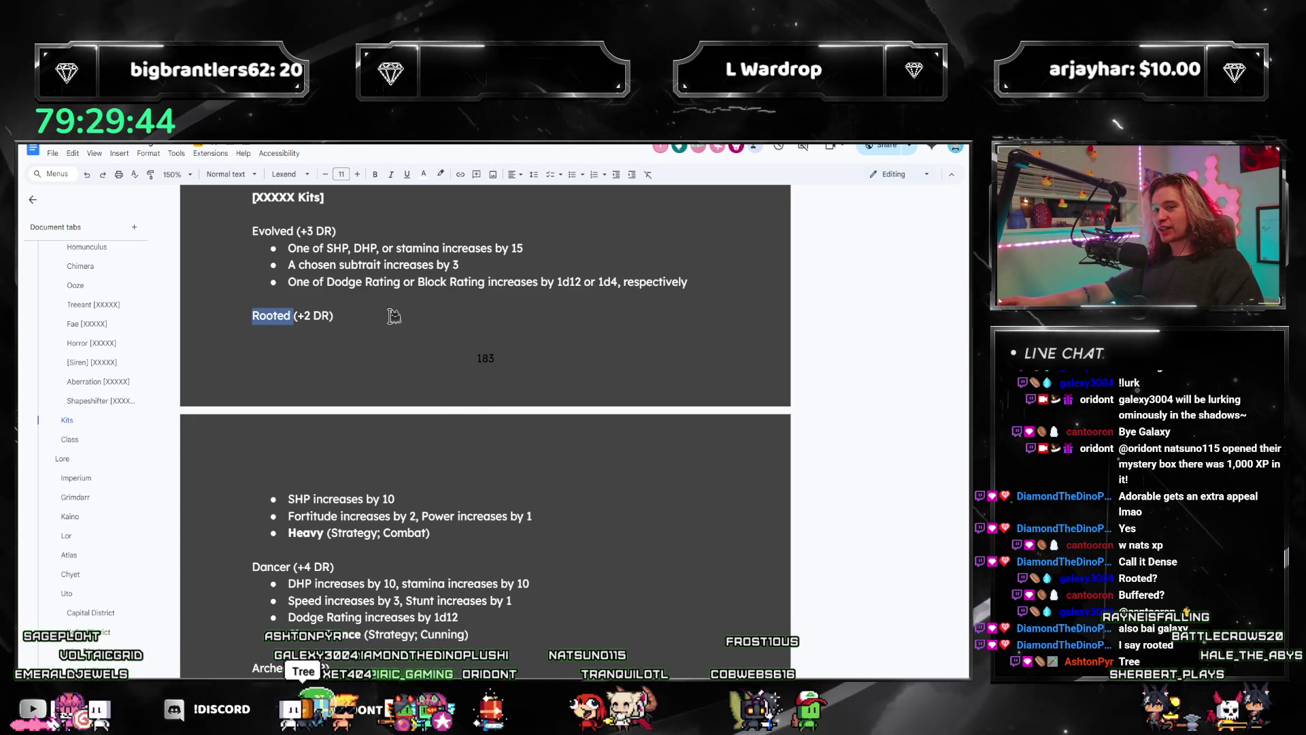
scroll(409, 387, "down", 1)
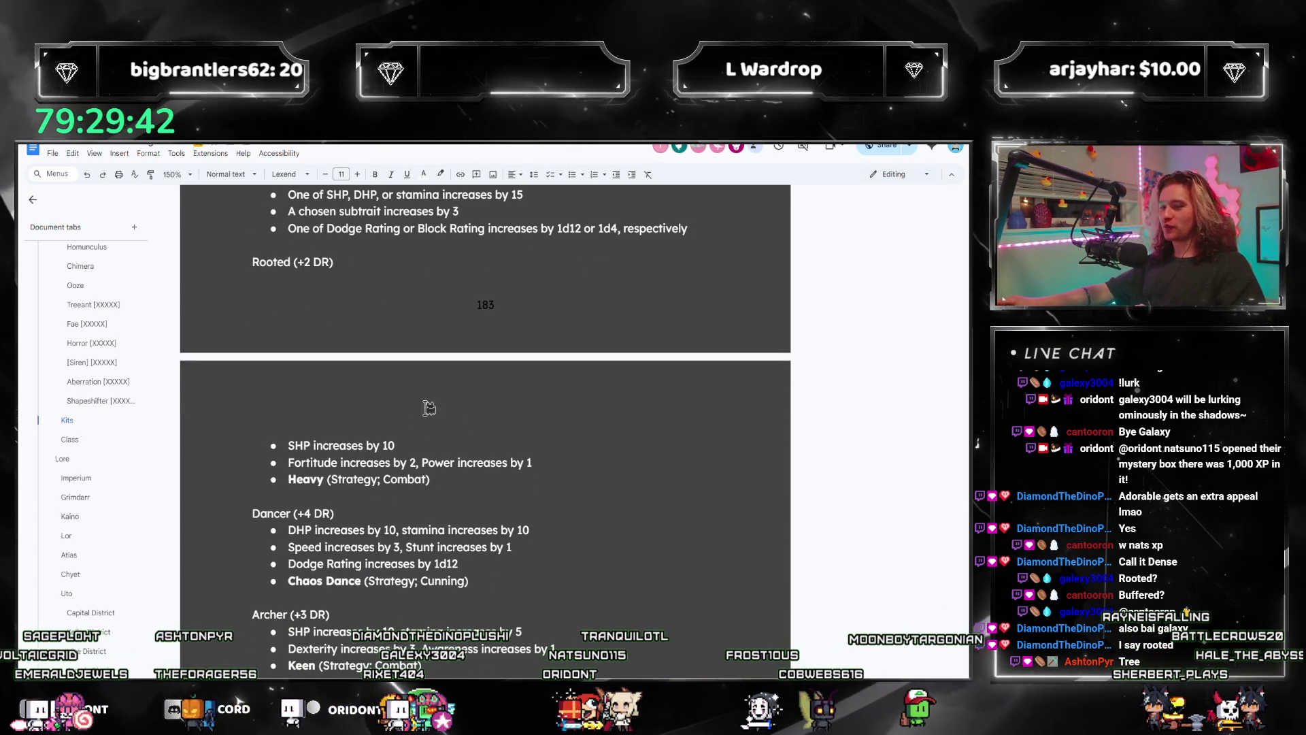
double_click(415, 462)
type("2")
left_click(481, 487)
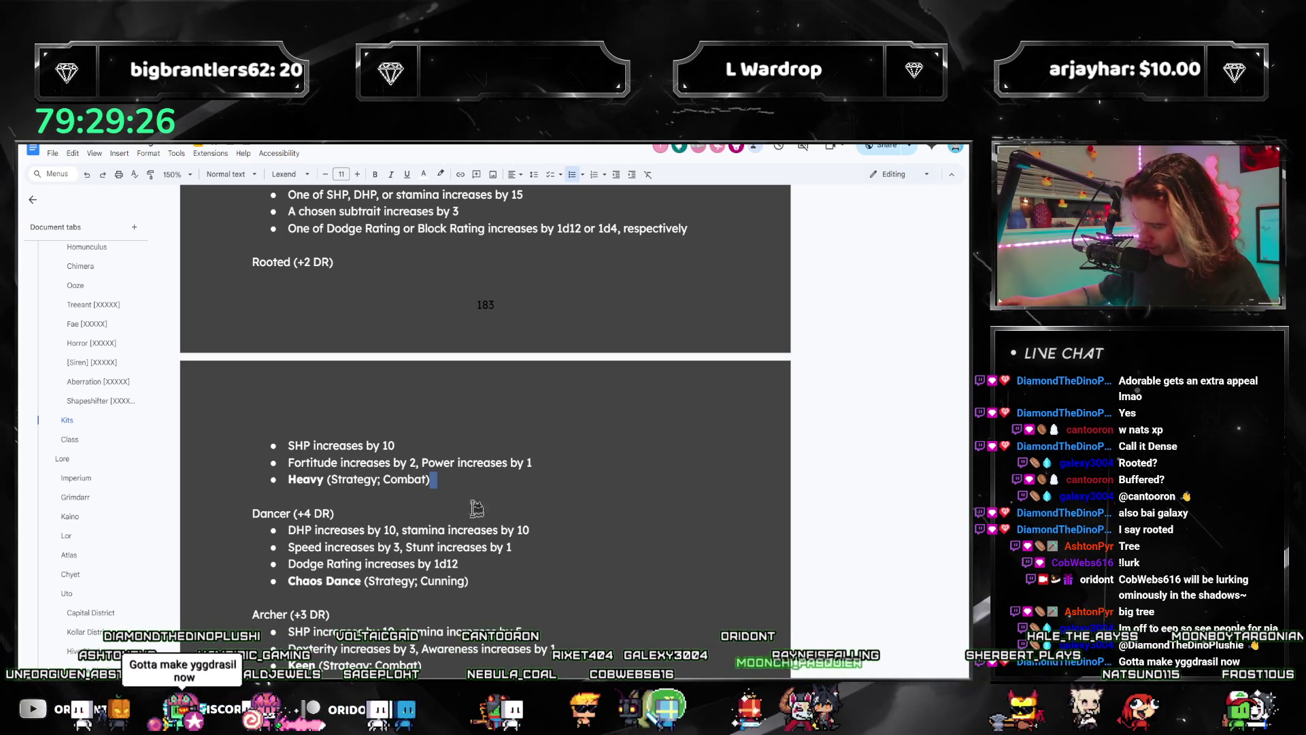
scroll(452, 449, "up", 1)
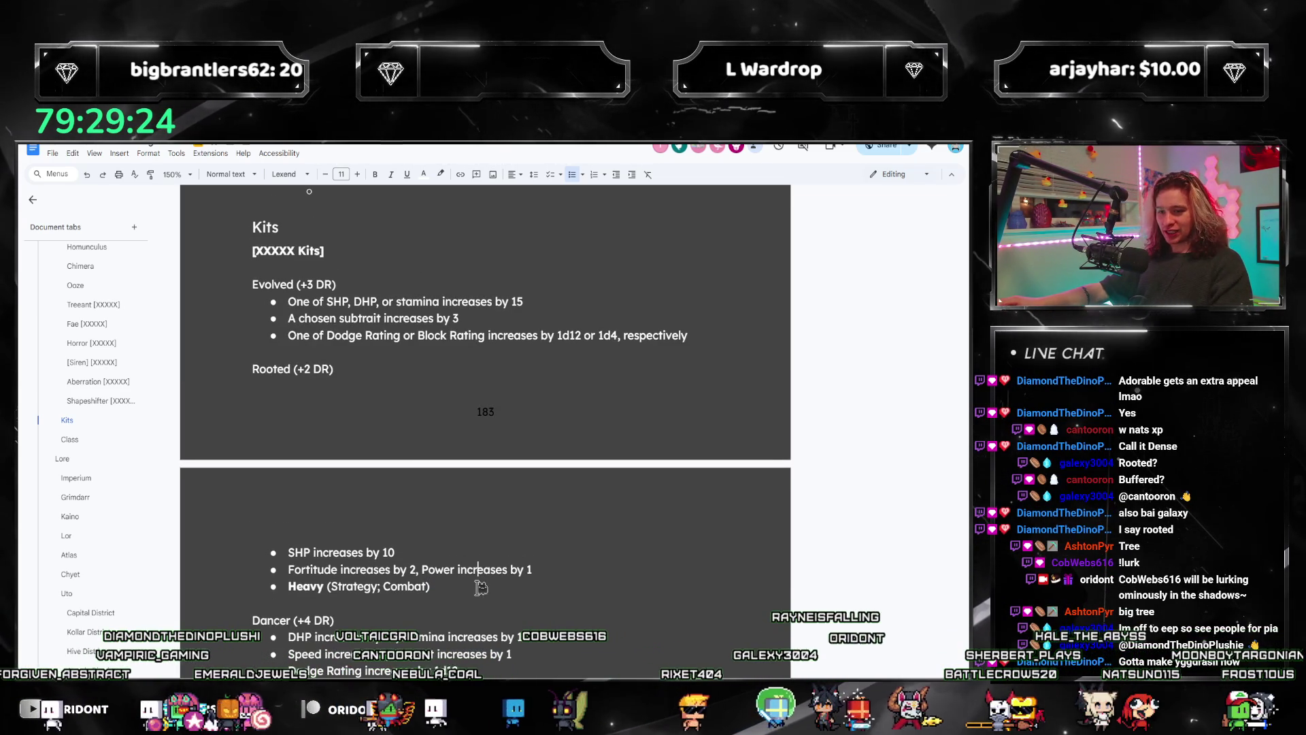
key("Return")
key("Return")
type("Pyro")
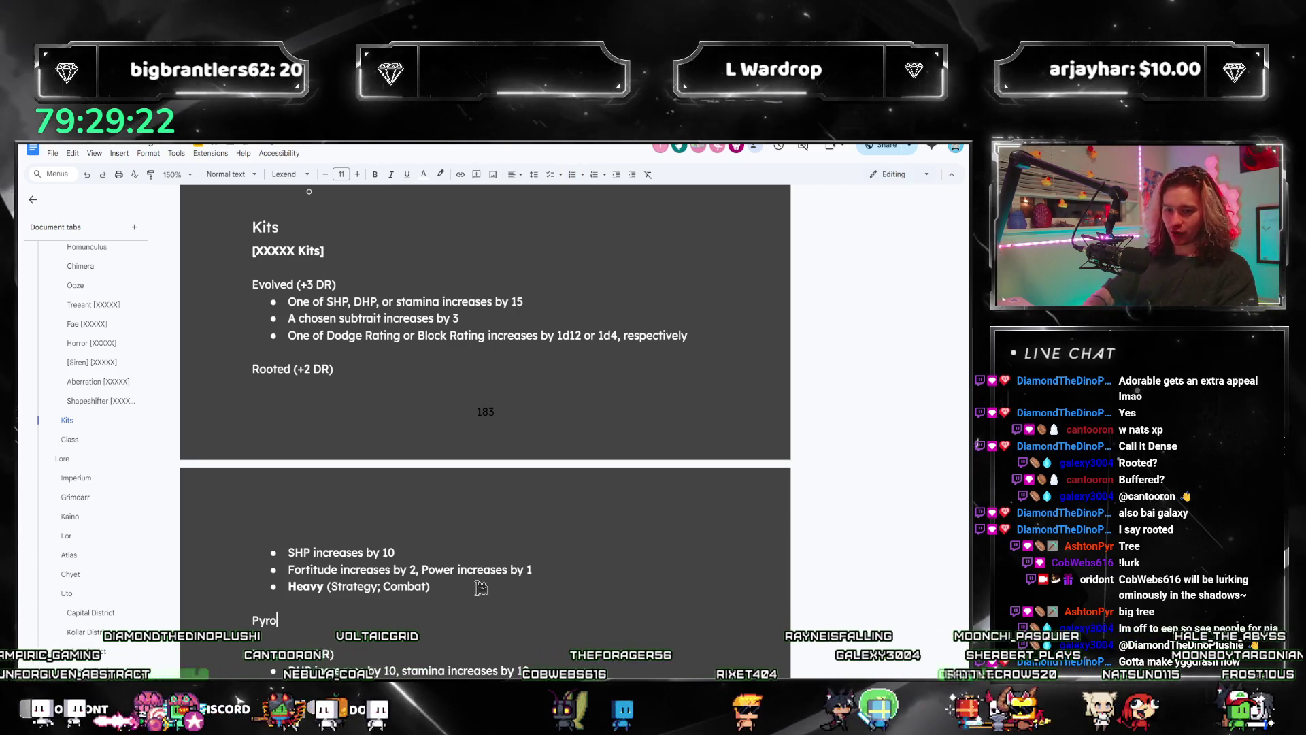
type("maniac")
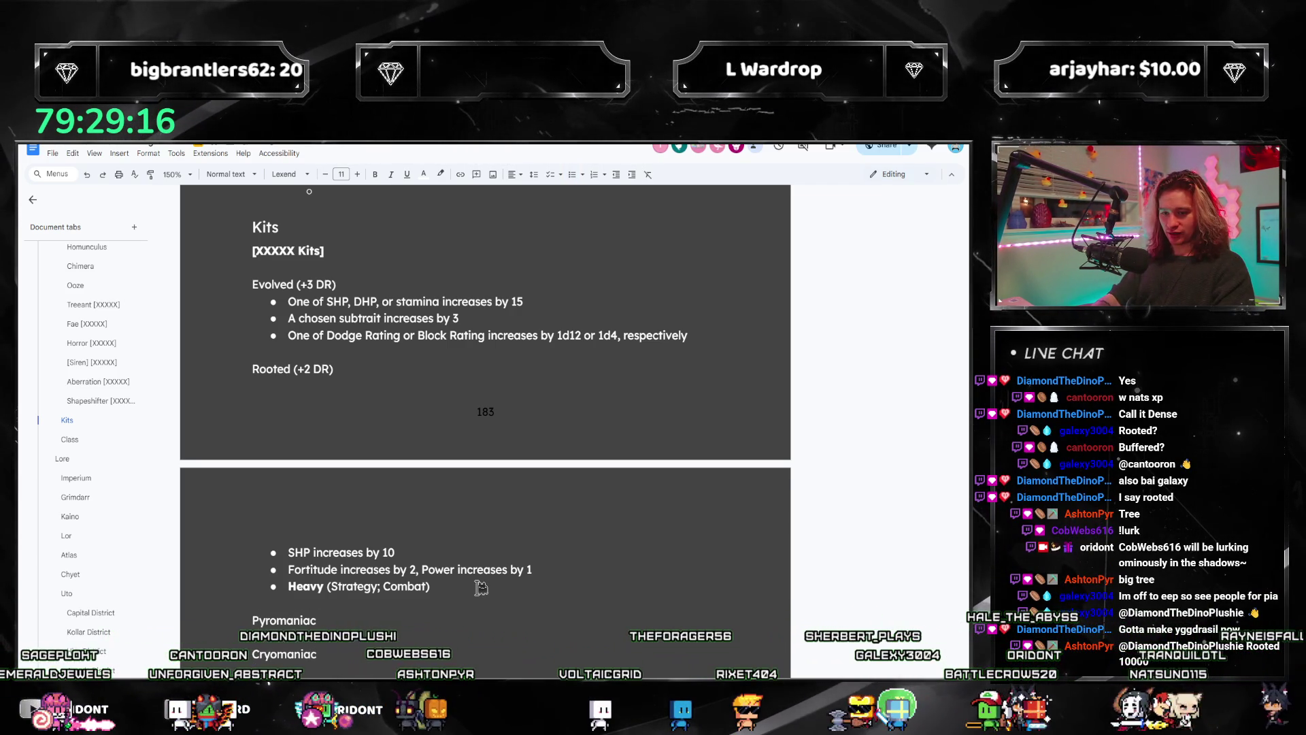
scroll(481, 587, "down", 1)
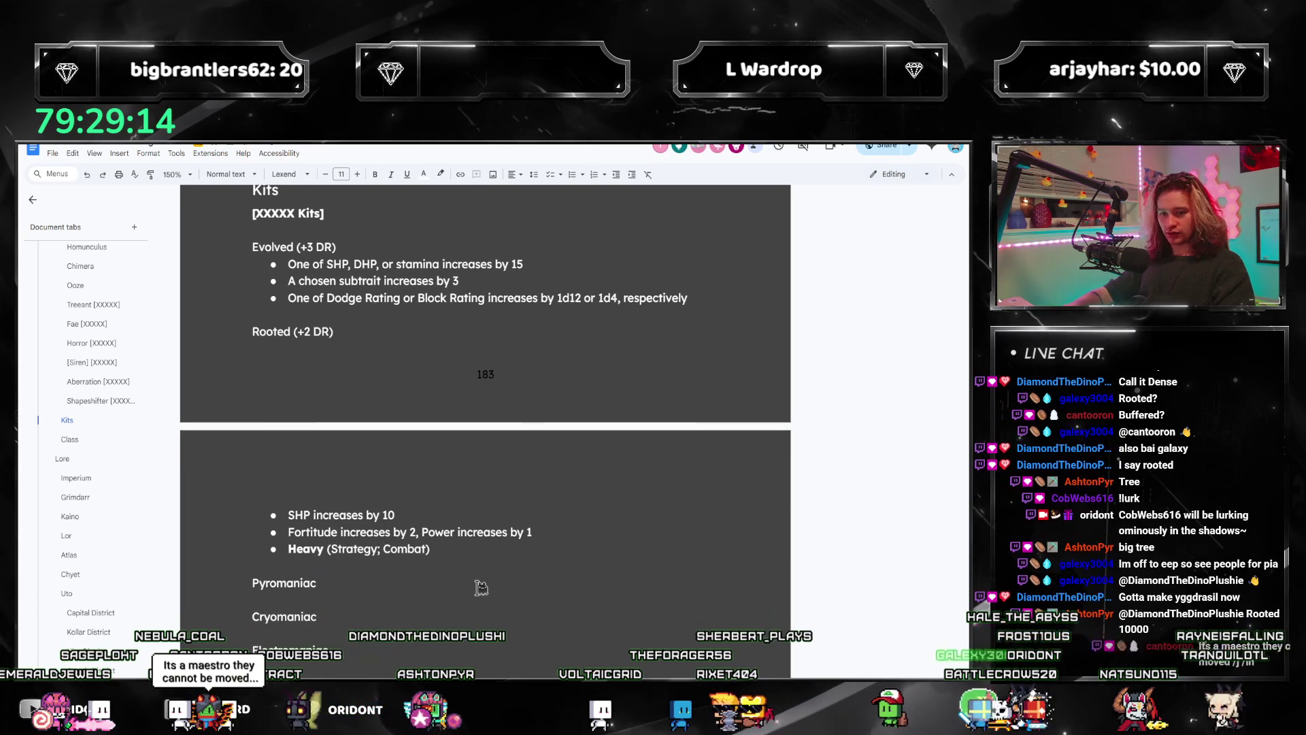
type("(")
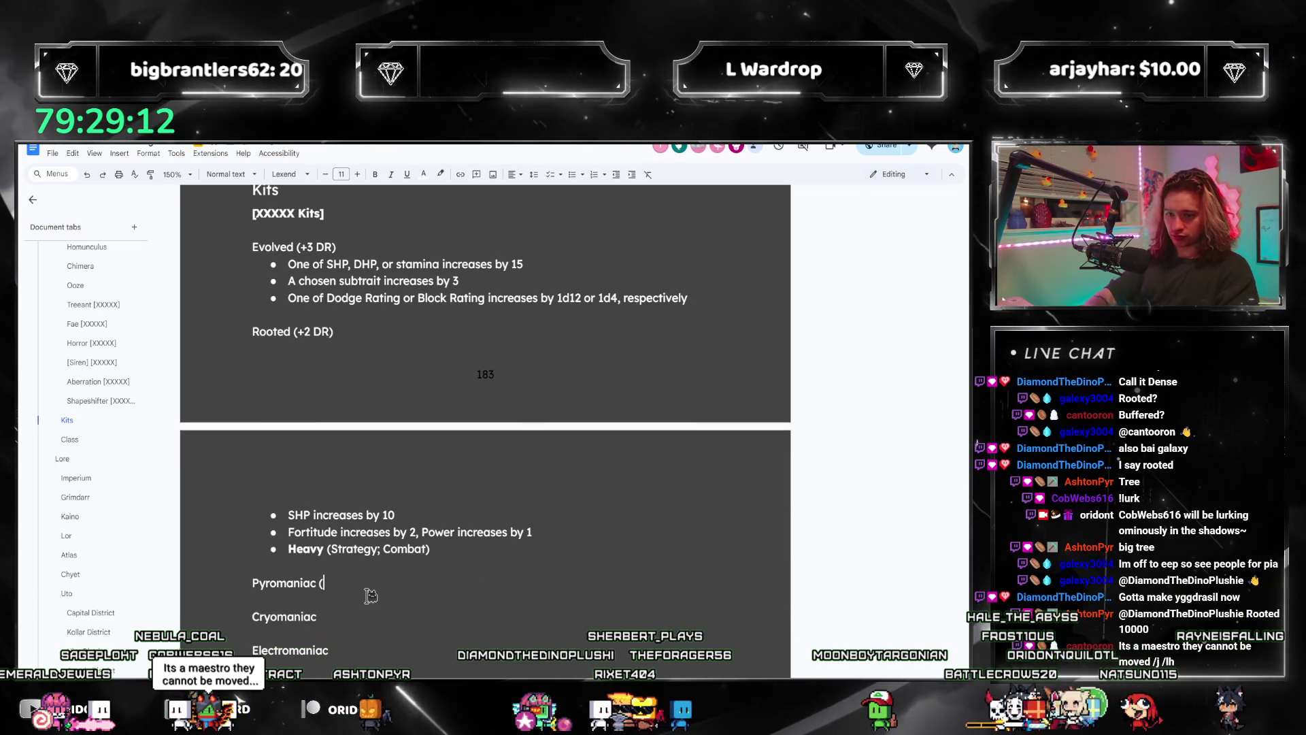
type("+X DR")
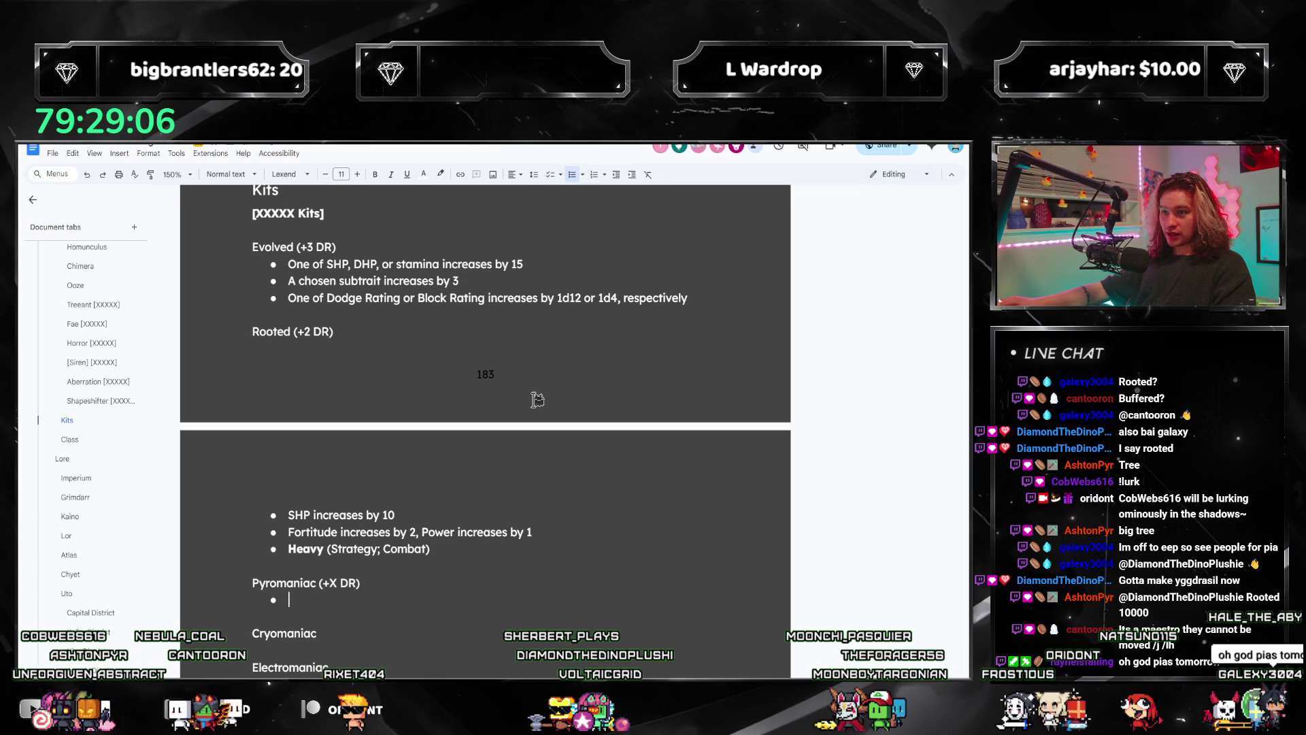
scroll(411, 504, "down", 3)
type("(")
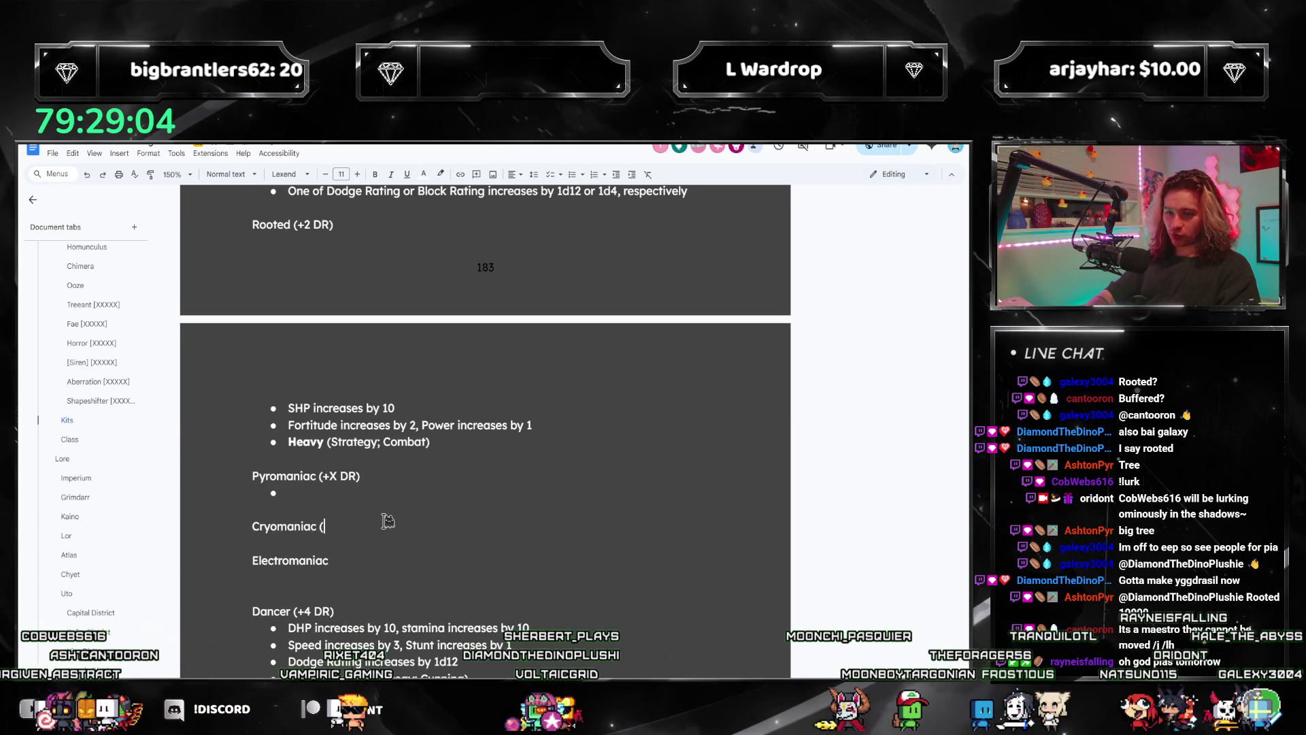
type("+X DR)")
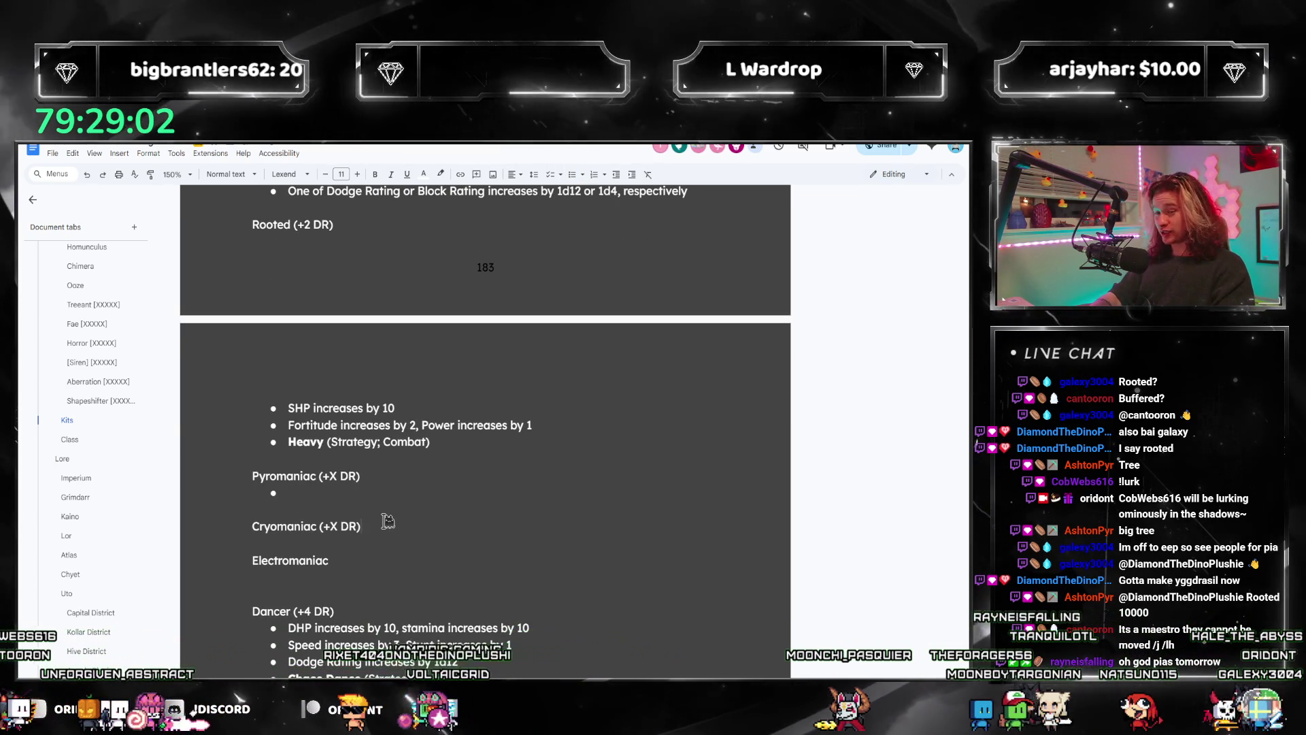
Step: Add empty bullets under Cryomaniac and a new line under Electromaniac (+2 DR)
key("Return")
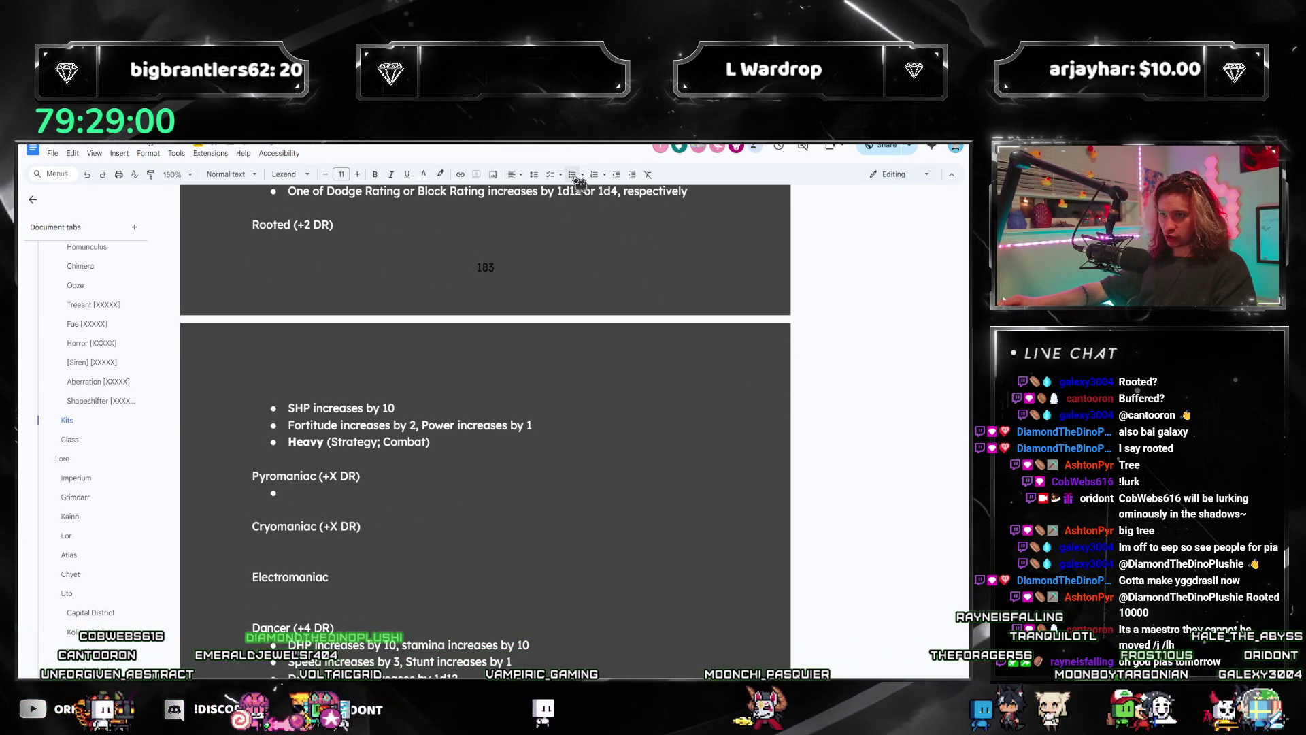
key("ctrl+shift+8")
type("(+2")
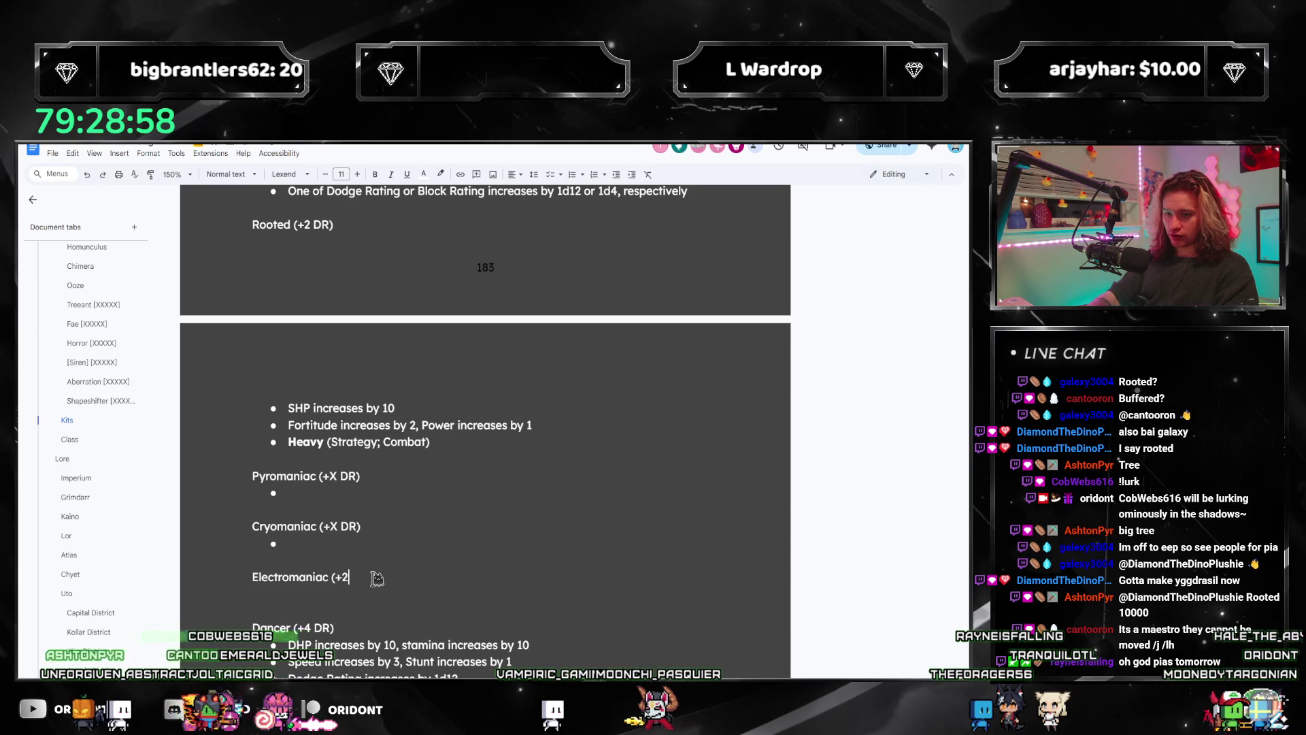
type("DR)")
key("Return")
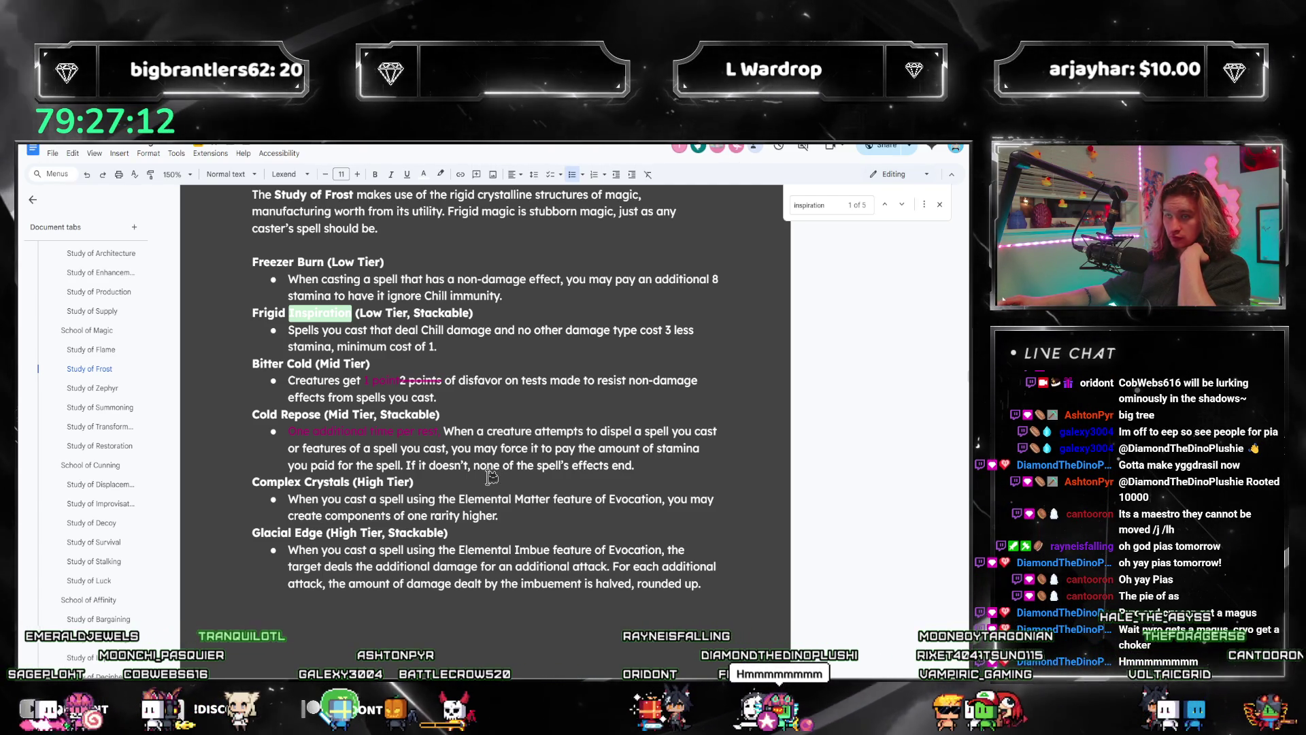
scroll(470, 476, "down", 1)
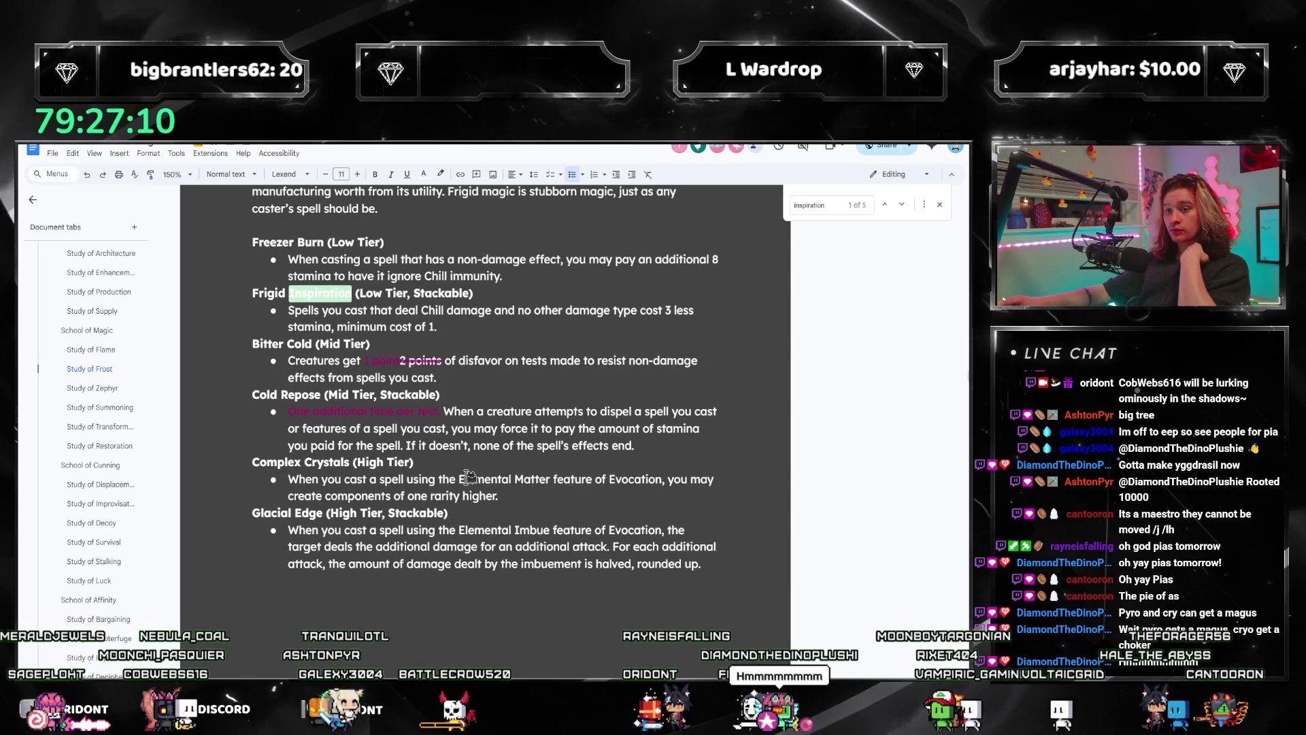
scroll(469, 476, "down", 1)
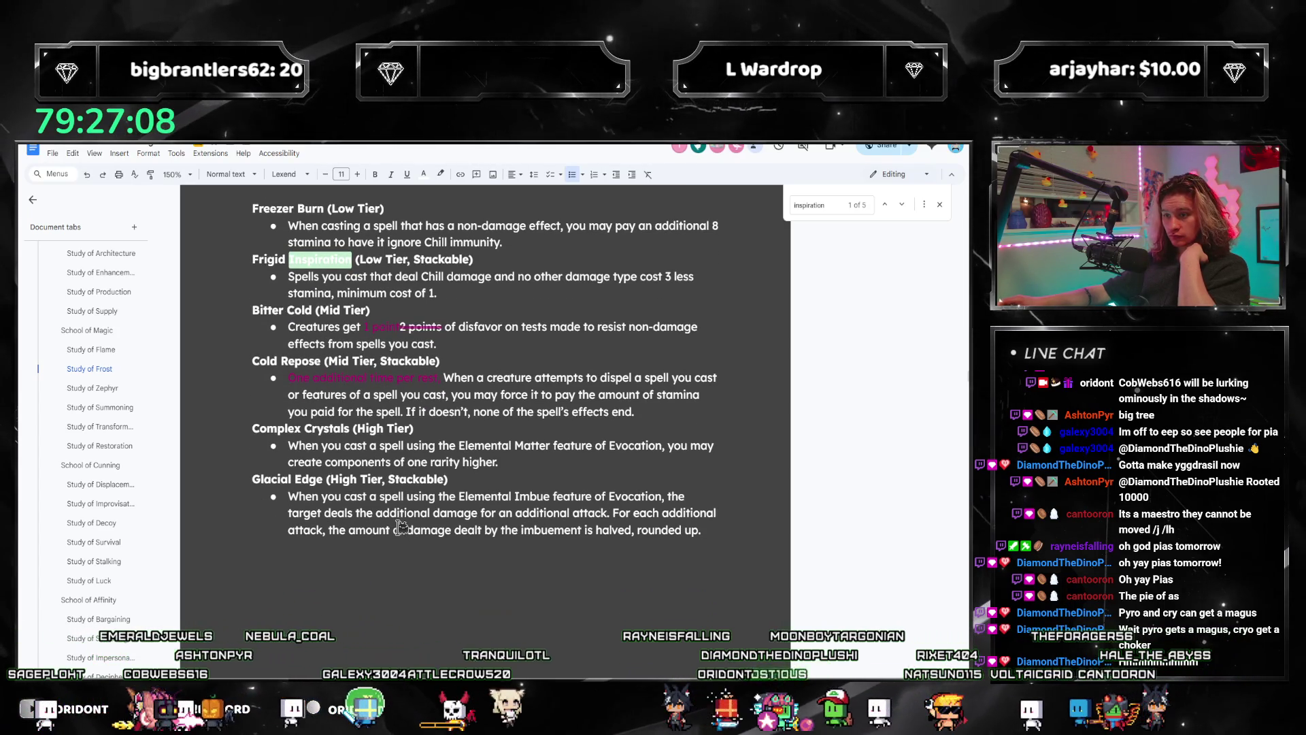
scroll(401, 527, "up", 3)
scroll(439, 519, "up", 1)
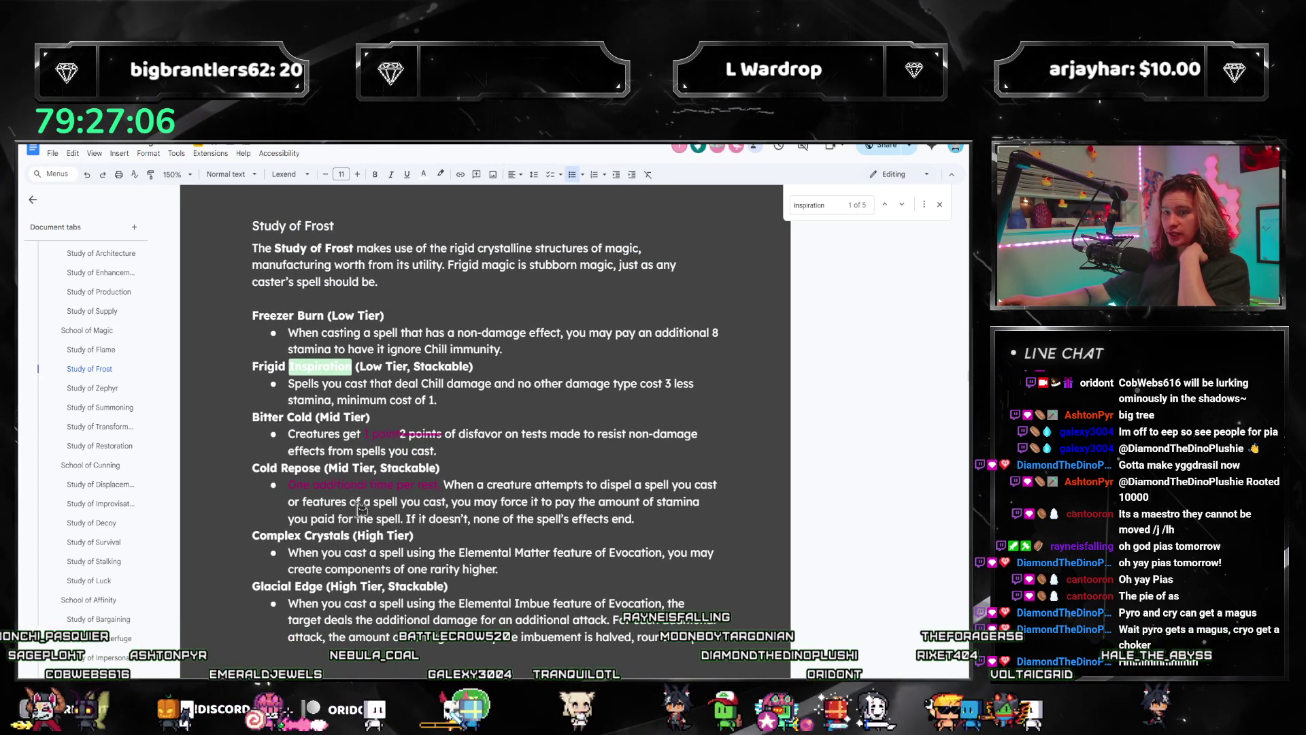
scroll(359, 508, "up", 5)
scroll(360, 508, "up", 5)
scroll(380, 434, "up", 5)
scroll(380, 433, "up", 5)
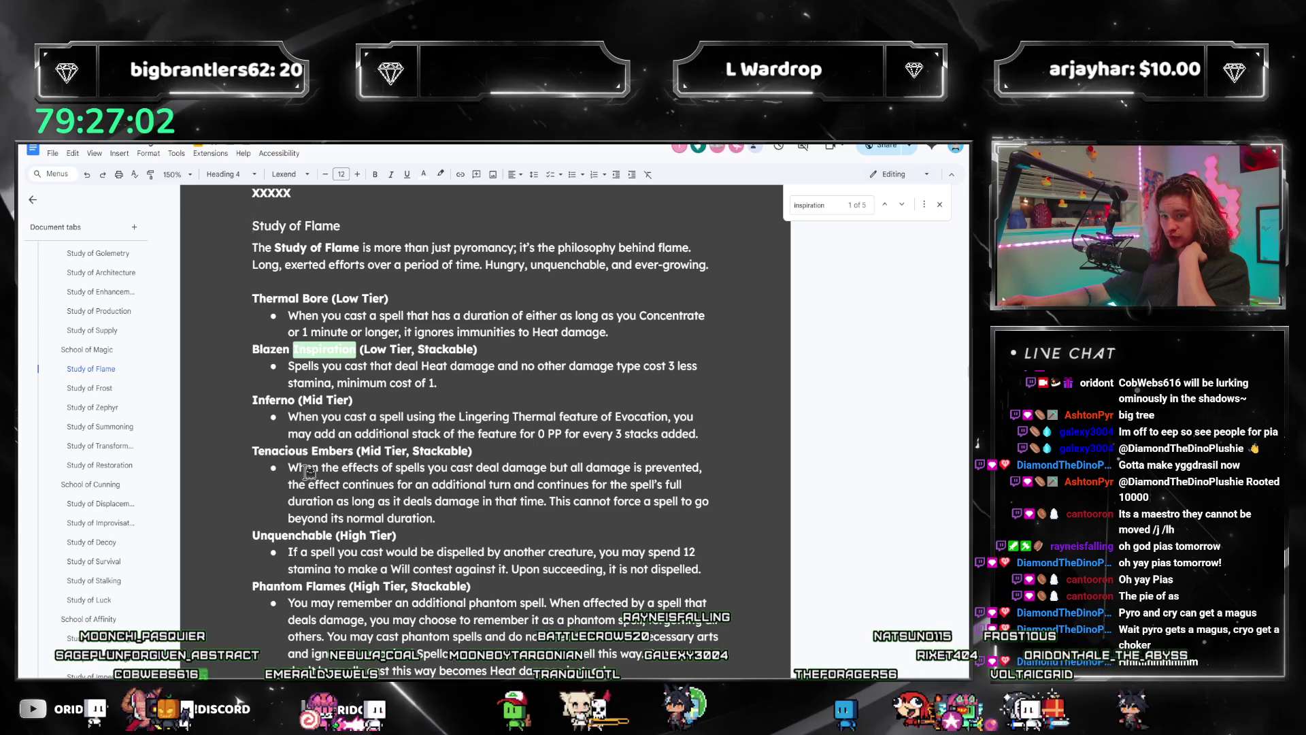
scroll(358, 437, "down", 10)
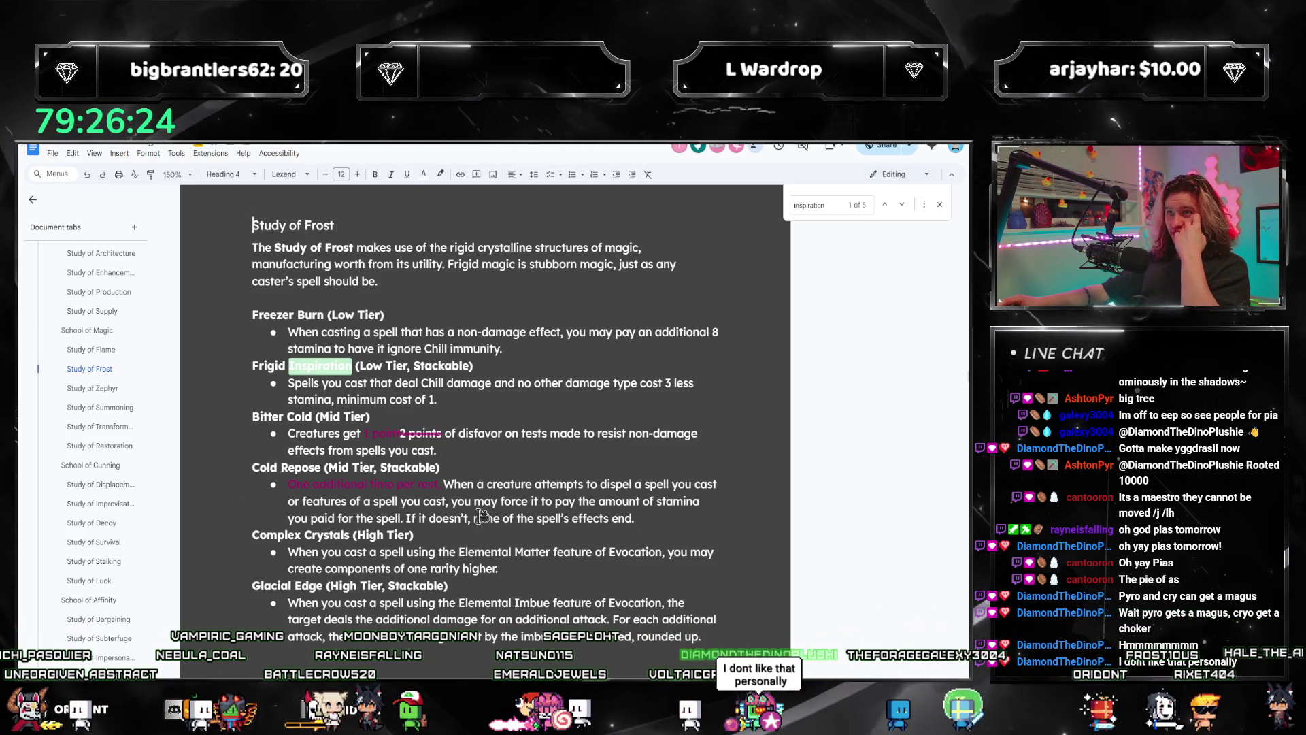
mouse_move(91, 369)
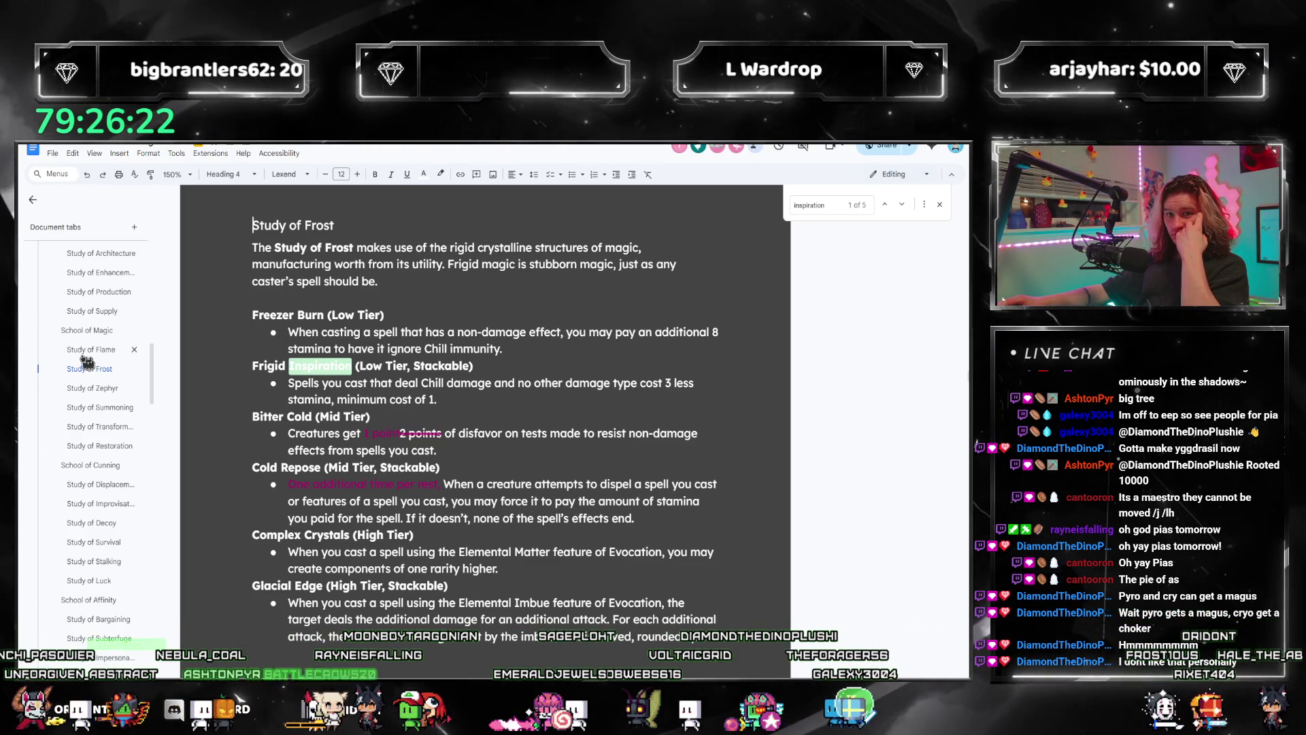
Step: Review Tenacious Embers in Study of Flame, then go to Study of Zephyr's Maelstrom Inspiration bullet
left_click(91, 349)
mouse_move(290, 467)
left_mouse_down()
mouse_move(429, 484)
mouse_move(511, 521)
left_mouse_up()
left_click(510, 520)
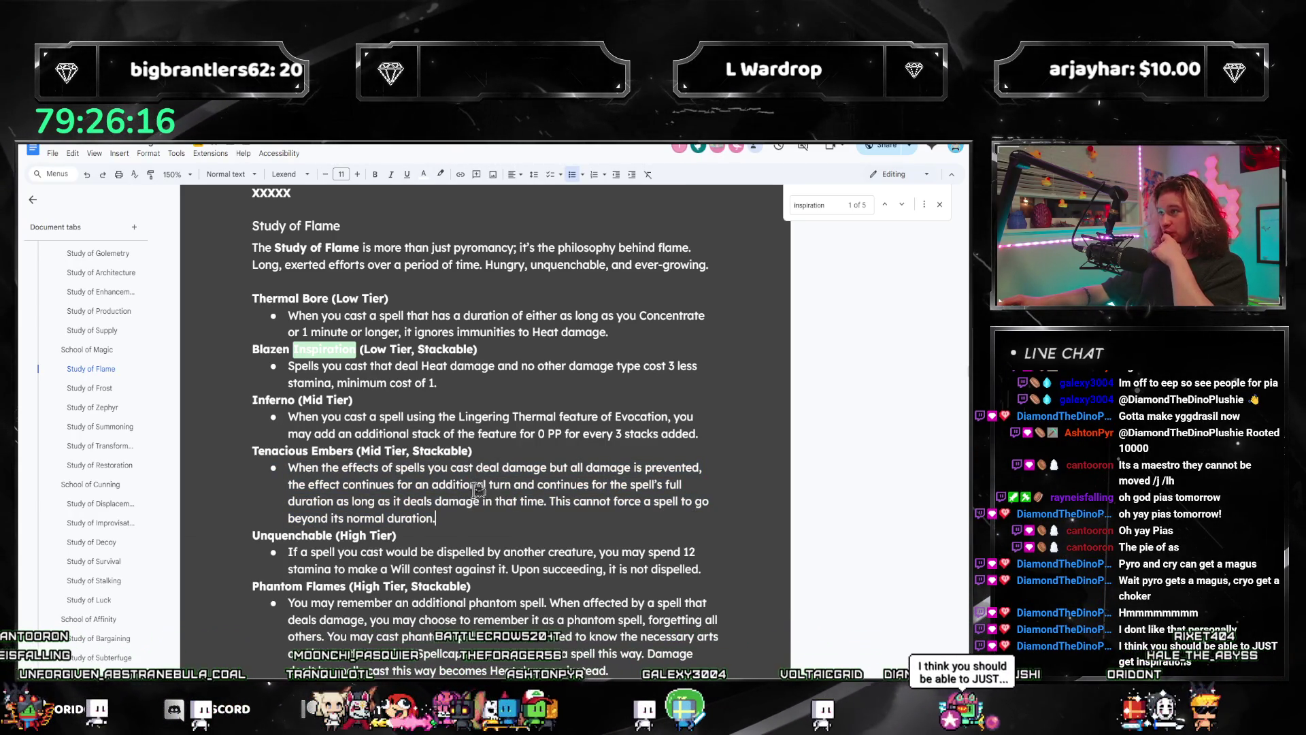
scroll(164, 459, "down", 3)
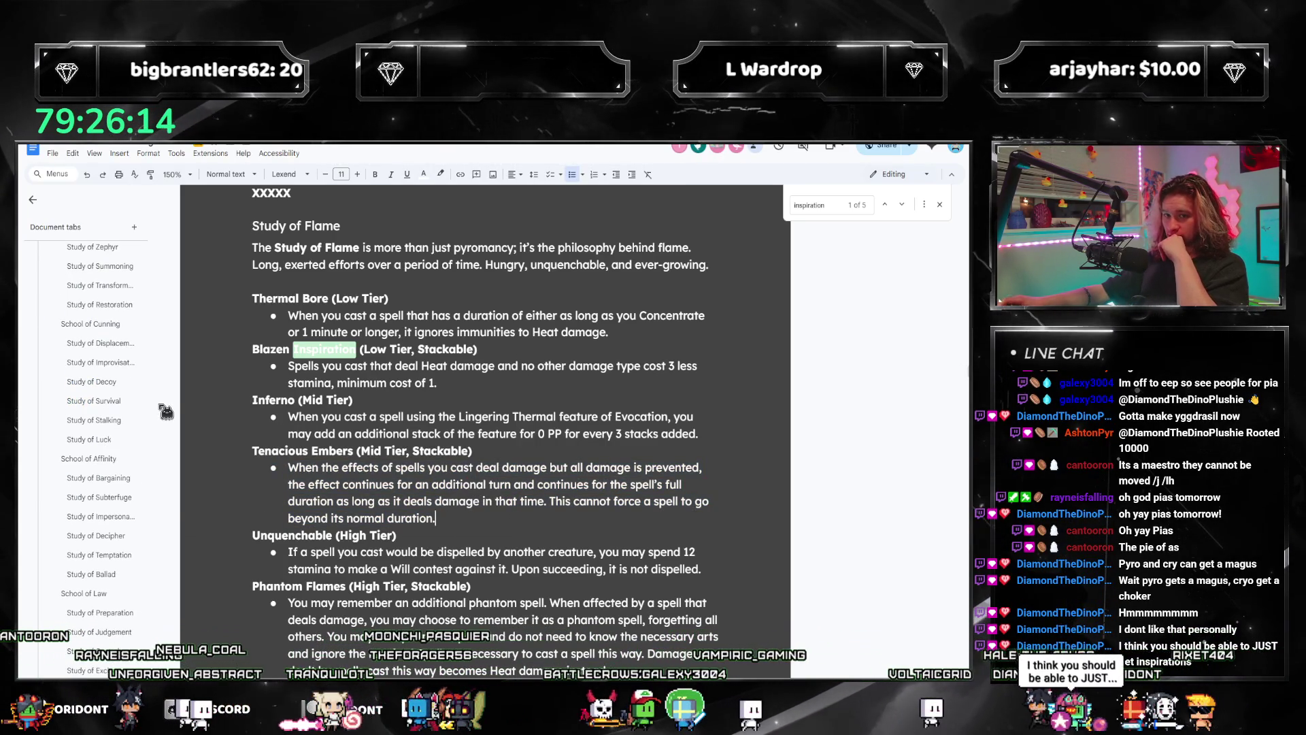
left_click(92, 247)
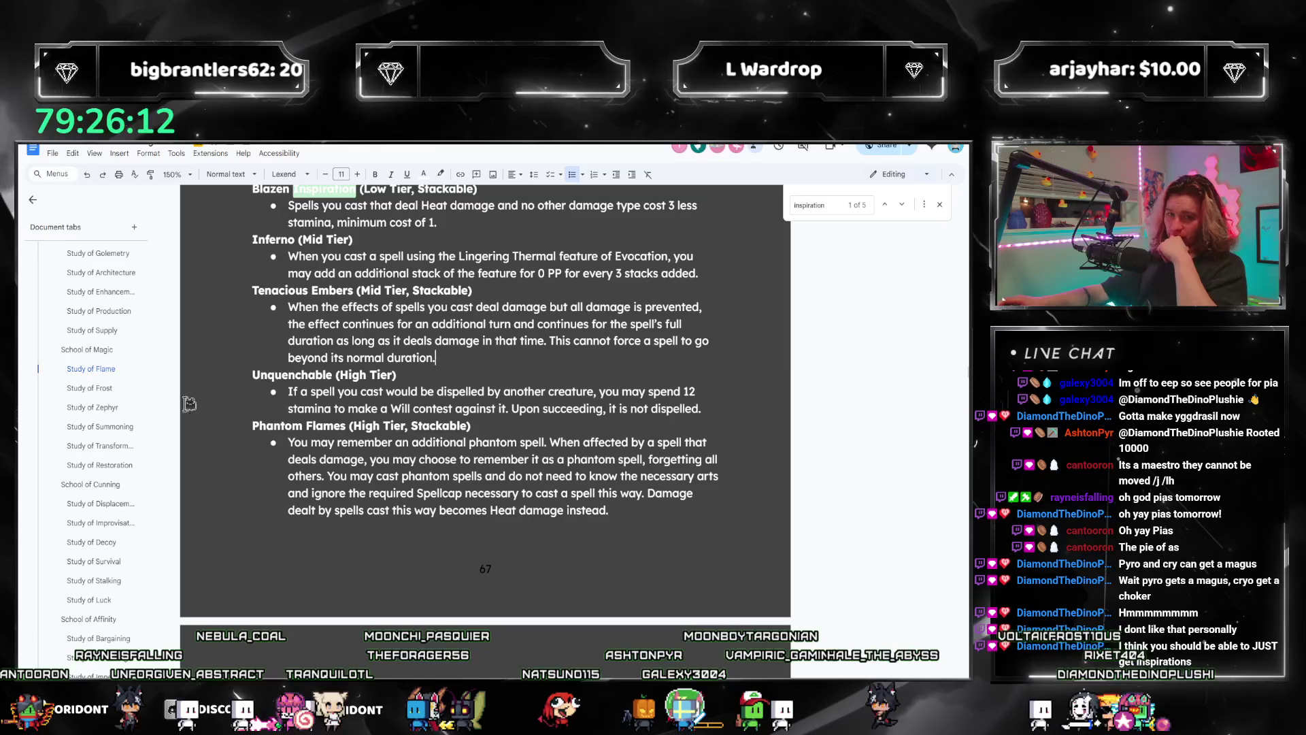
scroll(417, 404, "down", 1)
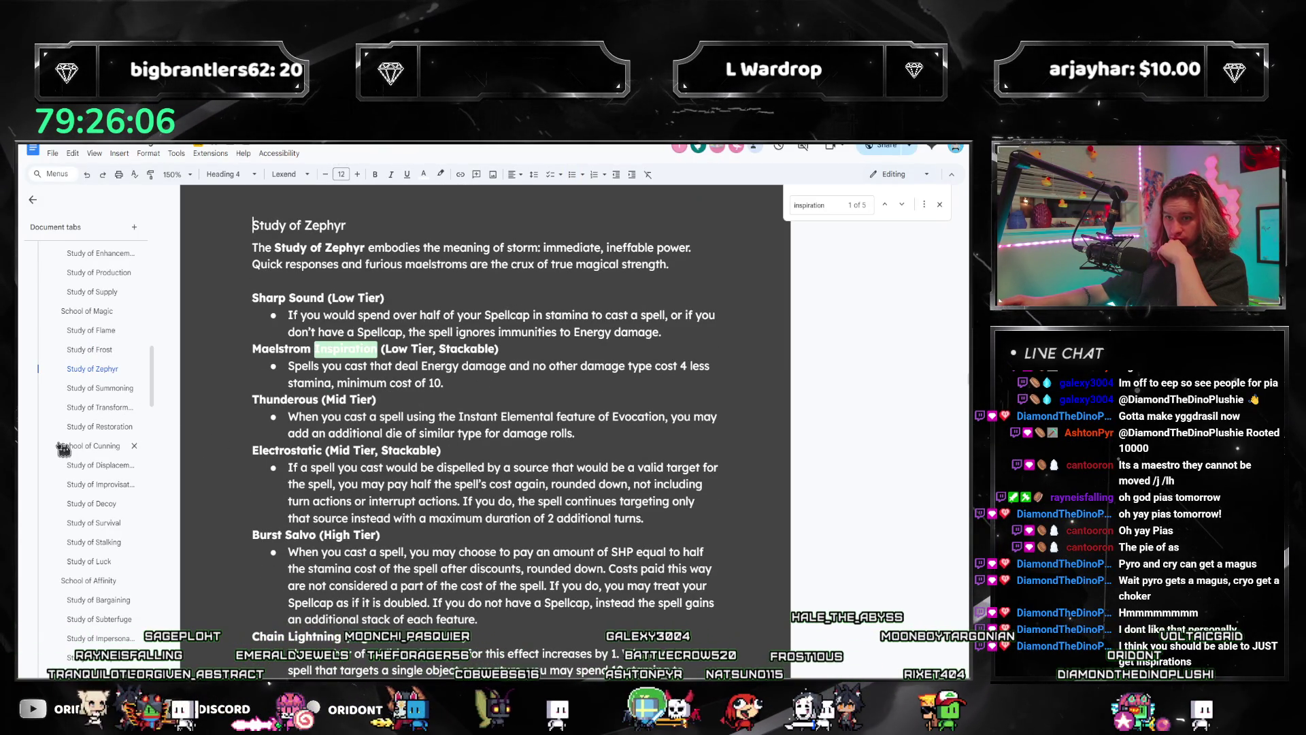
scroll(81, 439, "down", 5)
scroll(97, 428, "down", 5)
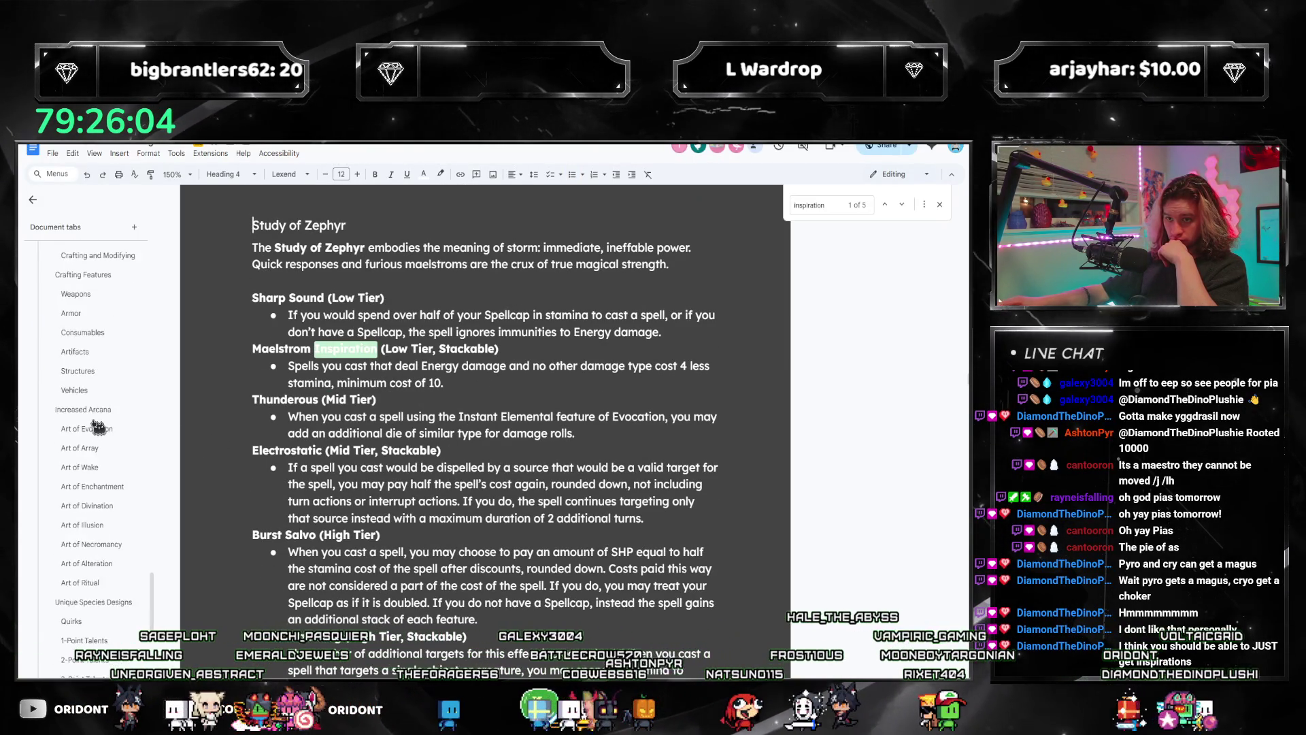
left_click(436, 379)
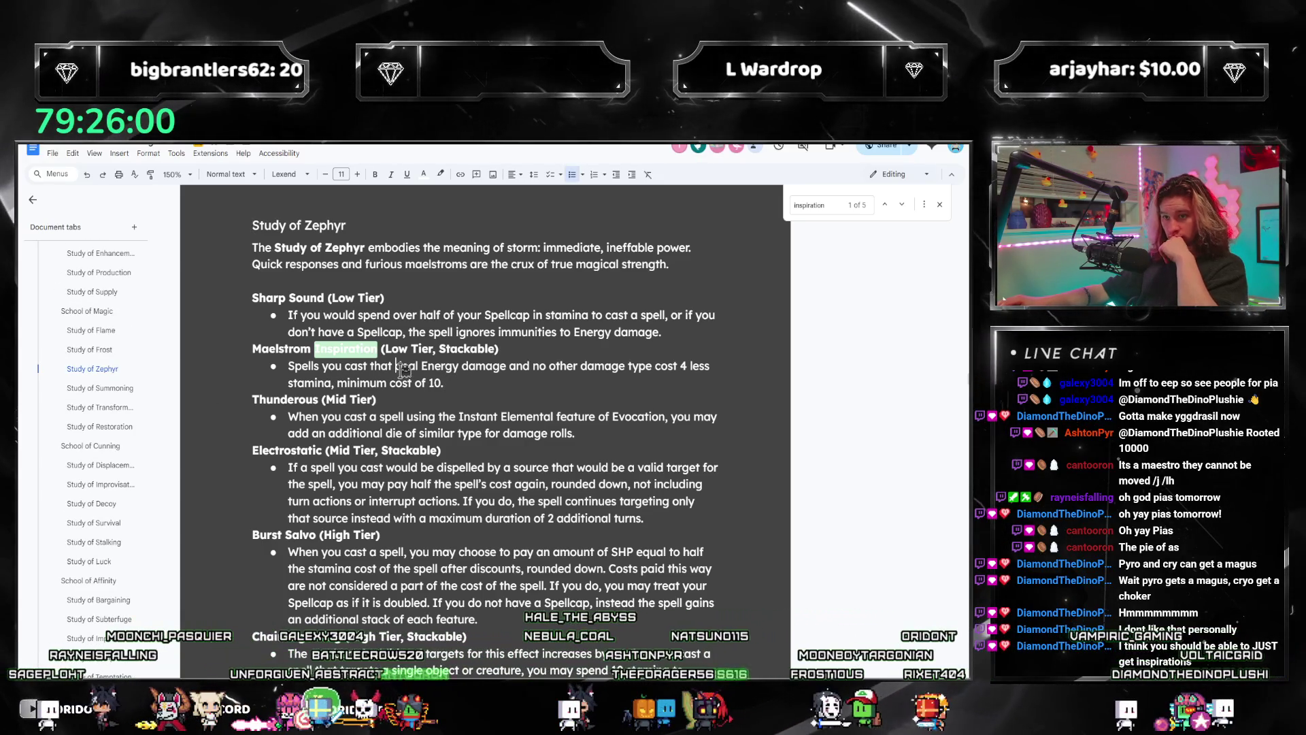
type("innately")
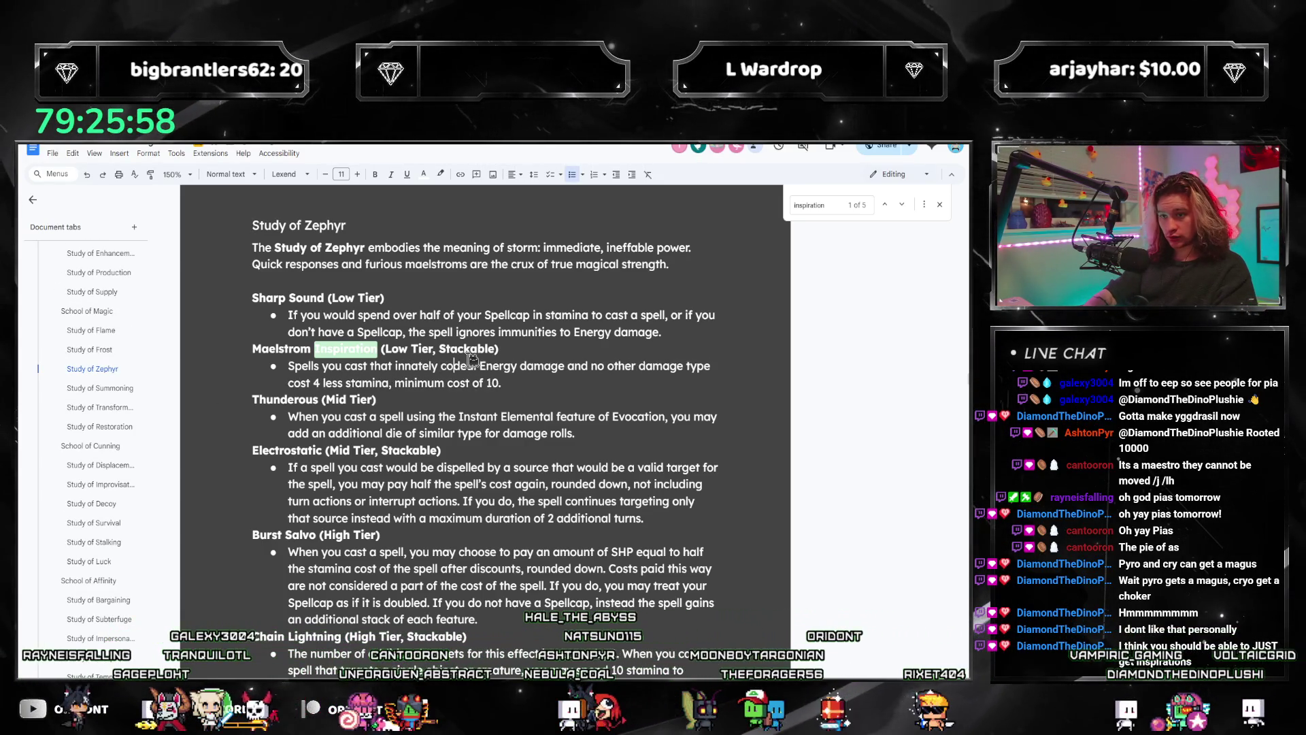
type("or more stamina and")
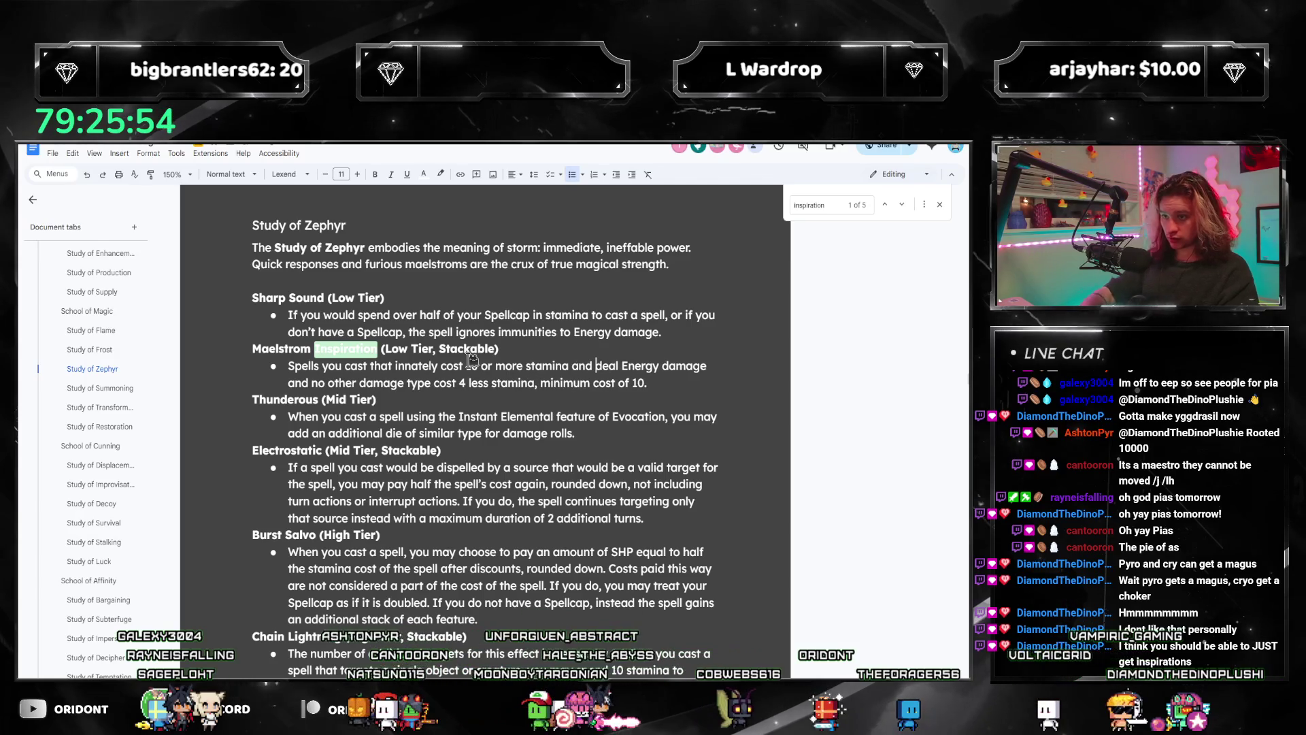
Step: Delete the minimum cost clause from the Maelstrom Inspiration bullet
key("Down")
key("ctrl+Left")
key("ctrl+Left")
key("ctrl+shift+Right")
key("ctrl+shift+Right")
key("ctrl+shift+Right")
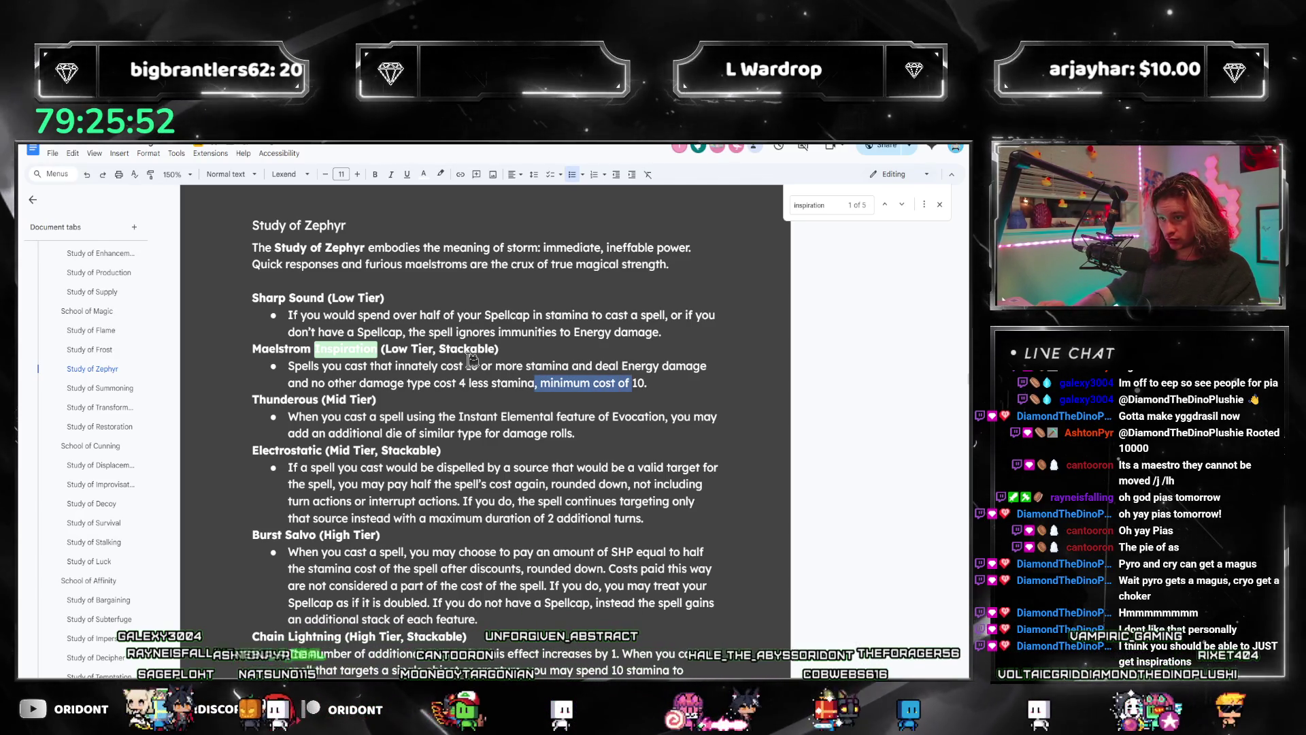
key("shift+End")
key("BackSpace")
key("BackSpace")
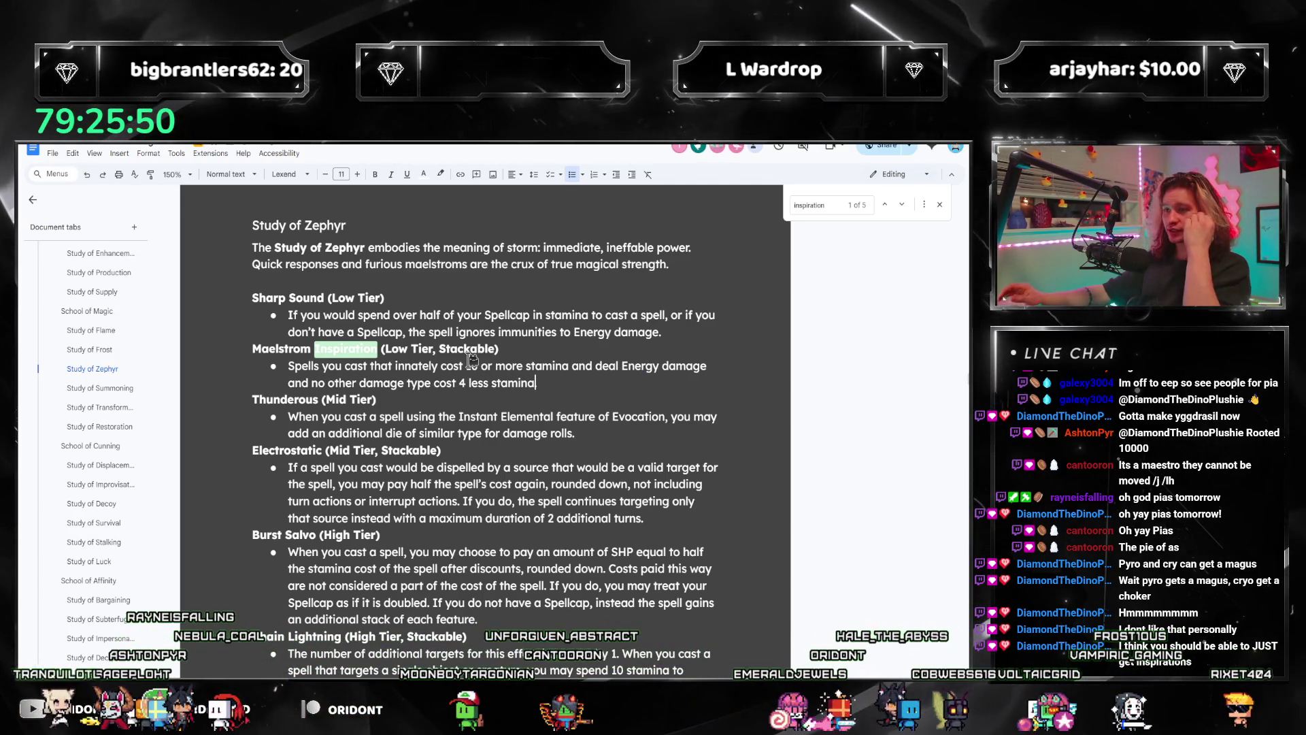
type(".")
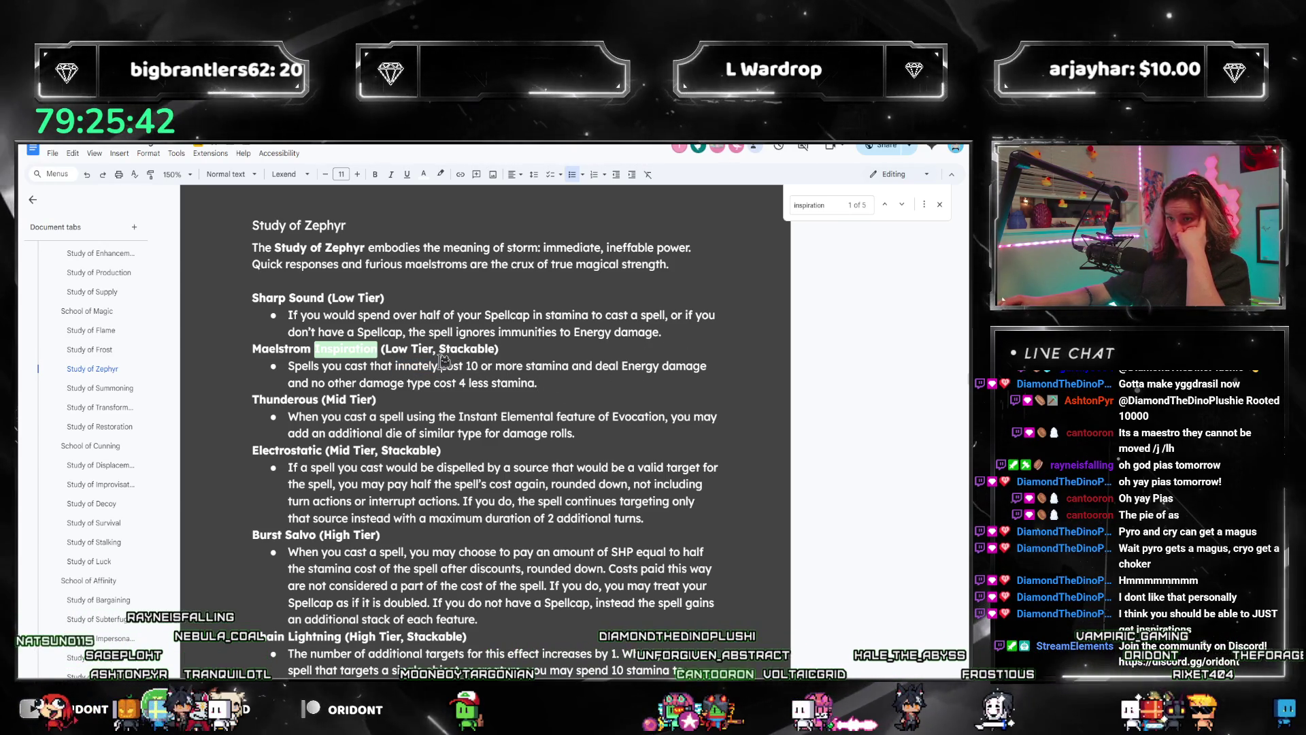
Step: Drop 'innately', make it read 10 or more stamina before discounts, and close the search
double_click(416, 366)
key("BackSpace")
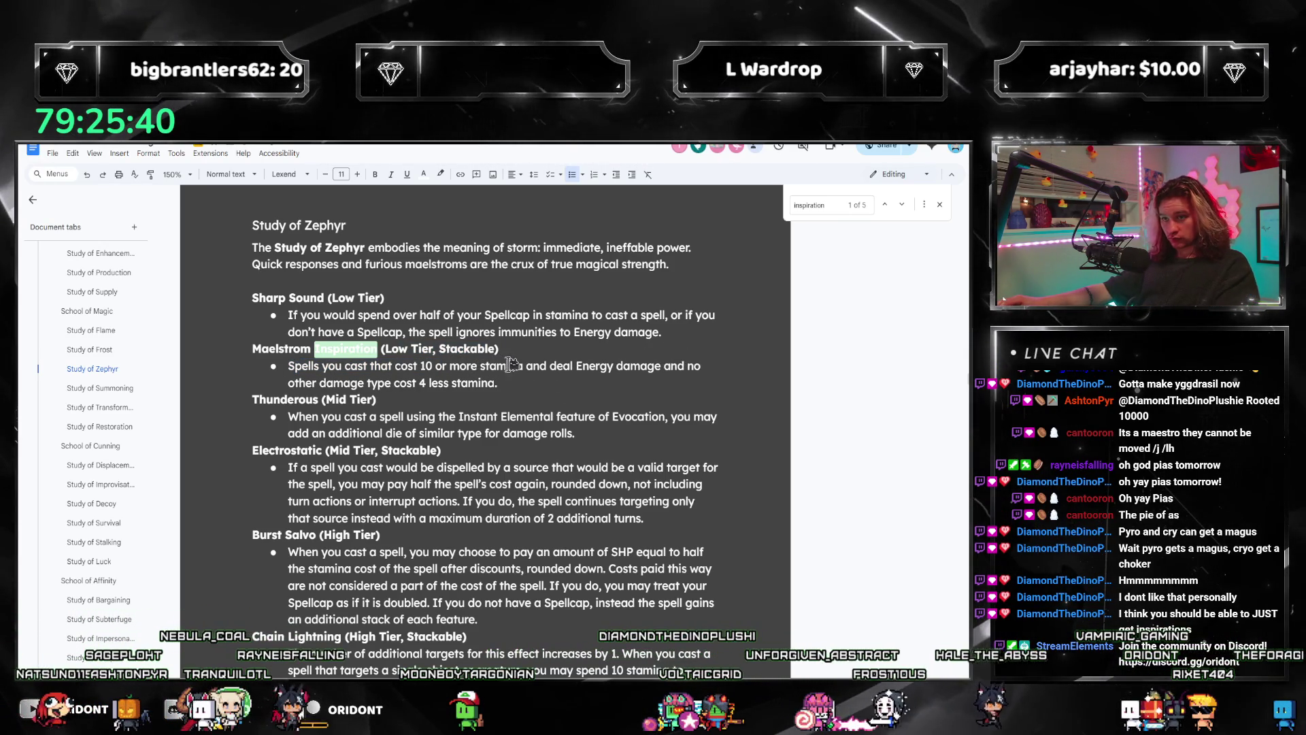
left_click(523, 366)
type("before discounts")
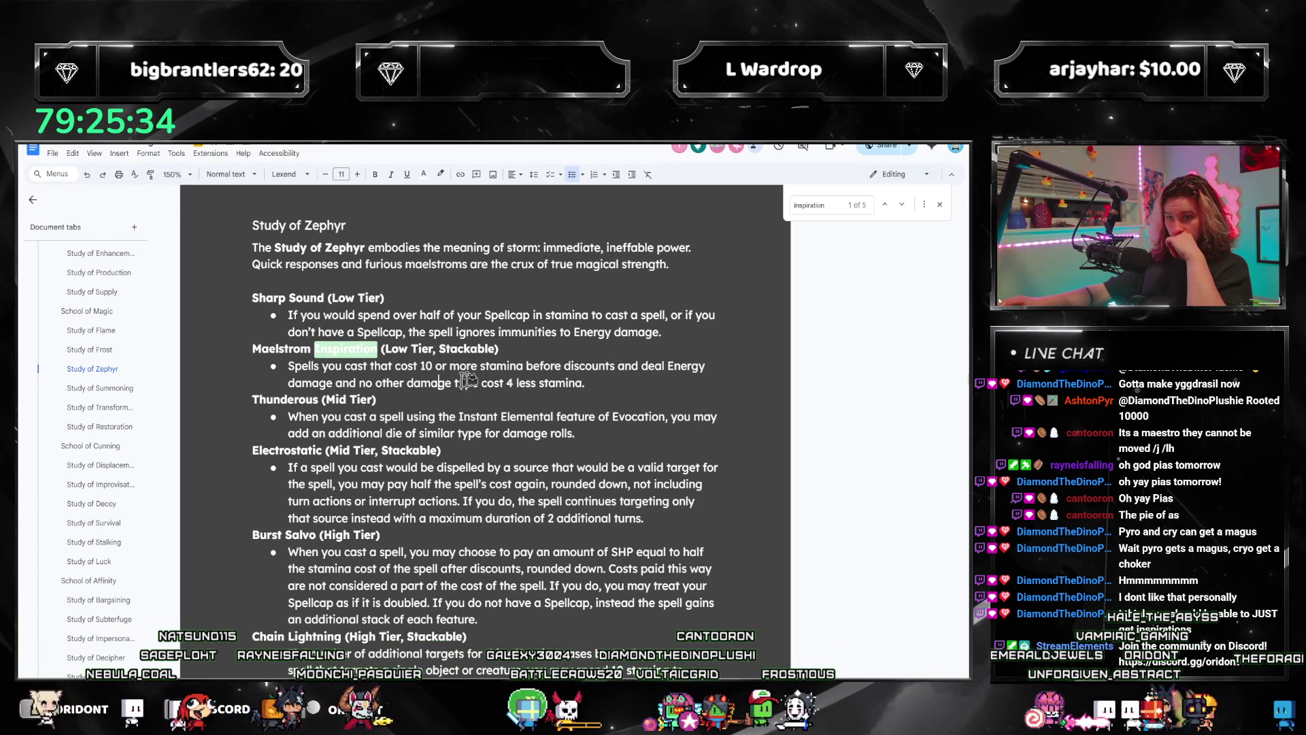
left_click(944, 206)
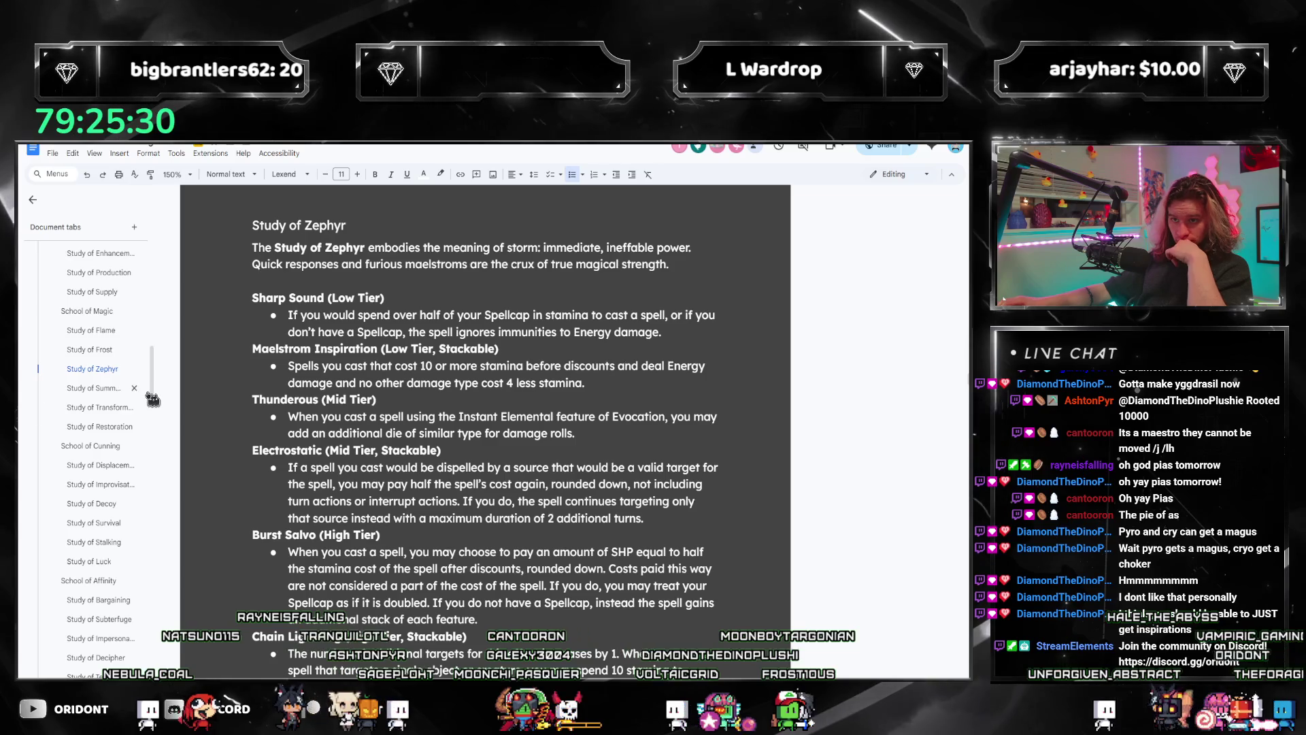
scroll(122, 409, "down", 5)
scroll(110, 418, "down", 5)
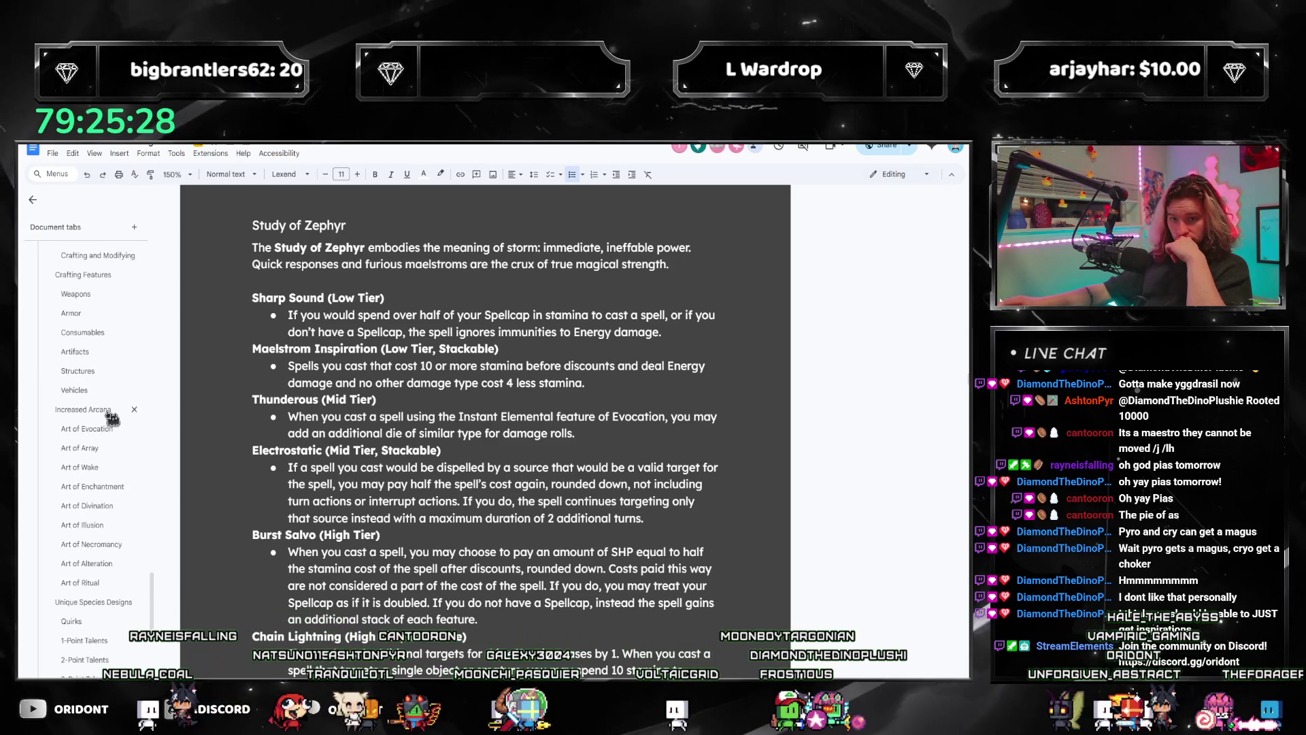
scroll(92, 489, "down", 5)
Step: Copy Electromaniac's three bullets (Stamina +10, Resolve +2, Maelstrom Inspiration) under Pyromaniac and Cryomaniac
left_click(67, 422)
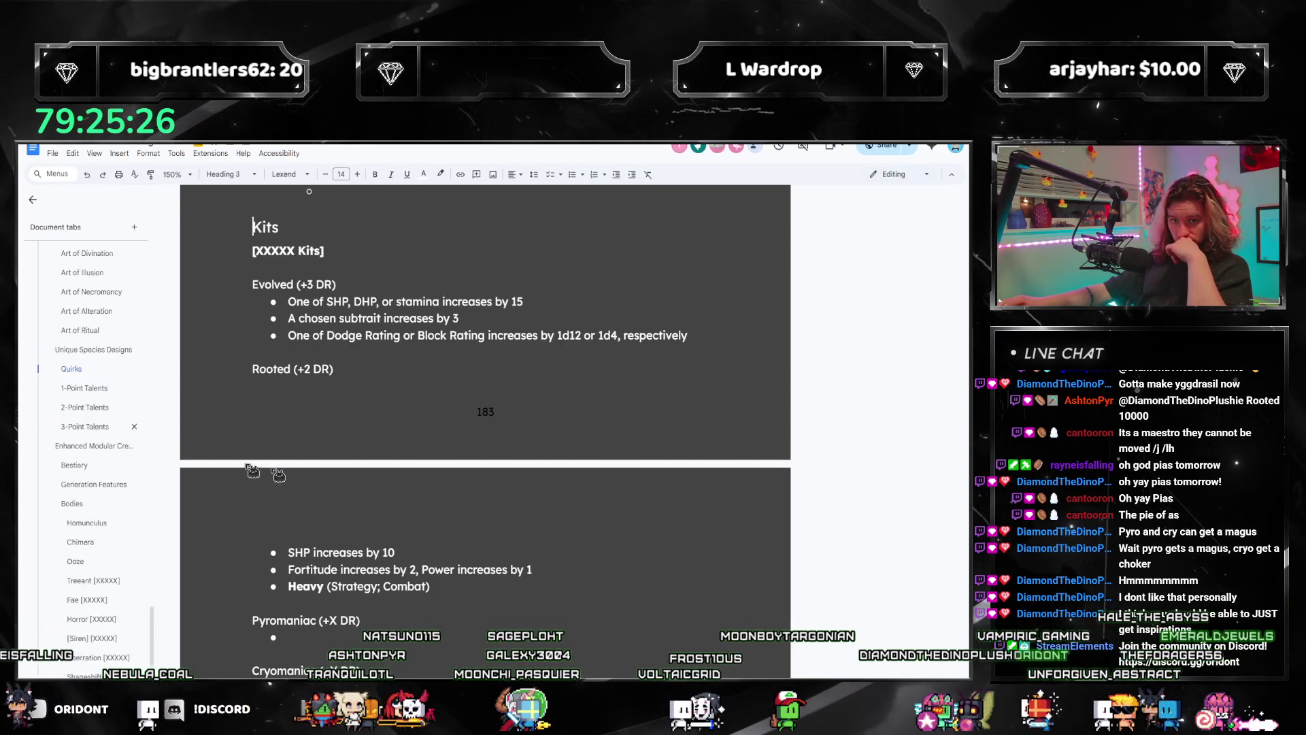
scroll(408, 490, "down", 5)
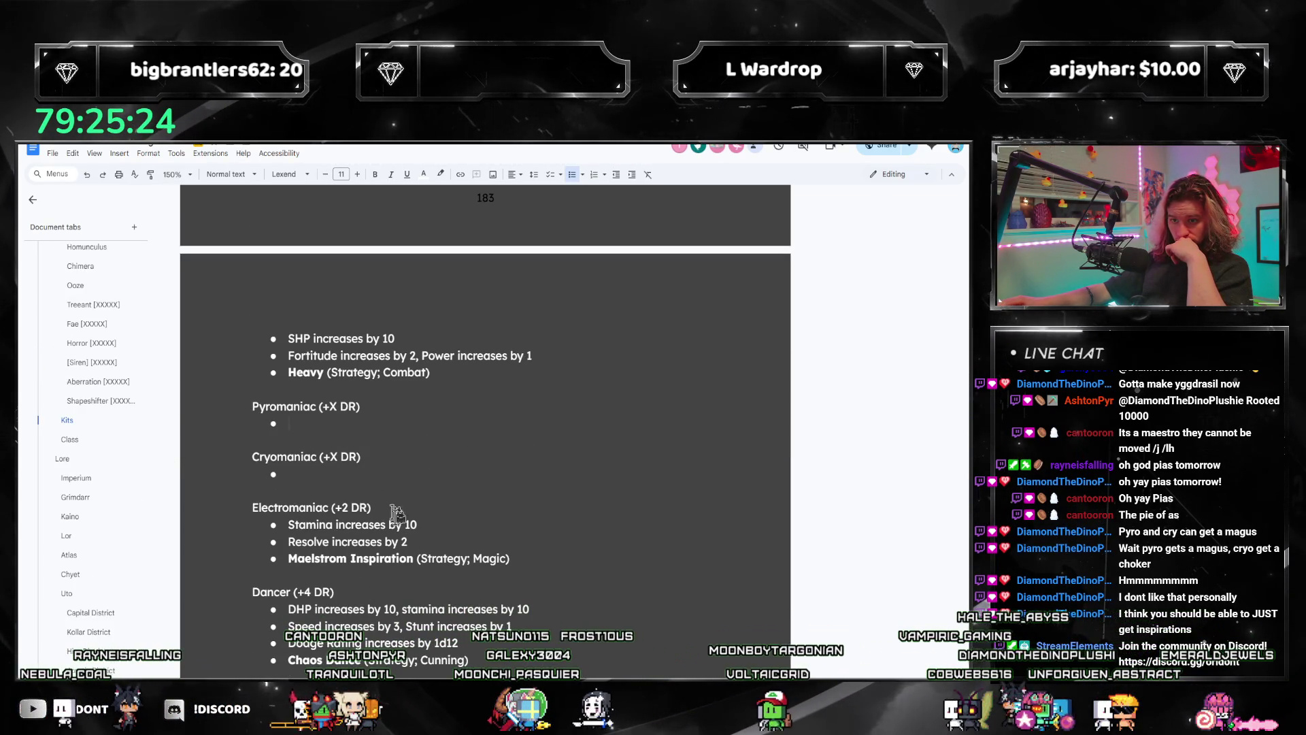
left_click_drag(510, 558, 281, 524)
key("ctrl+c")
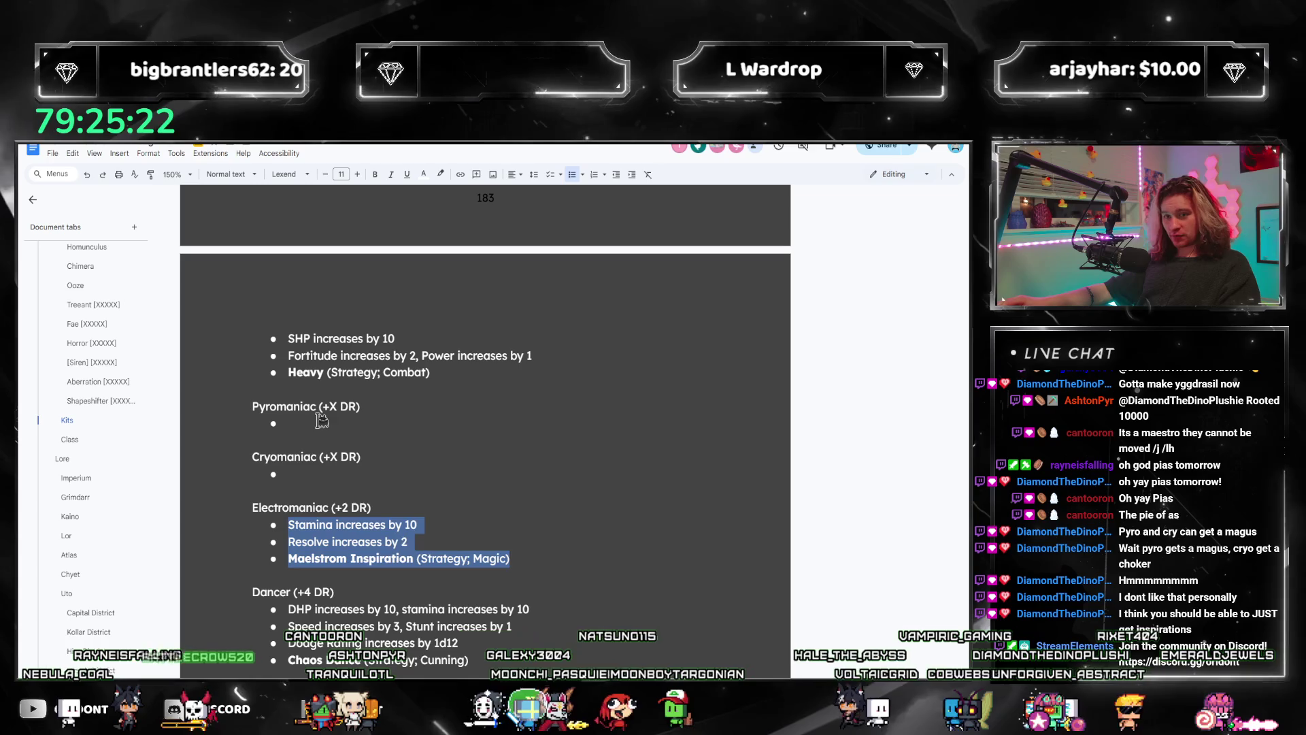
left_click(338, 422)
key("ctrl+v")
left_click(368, 507)
key("ctrl+v")
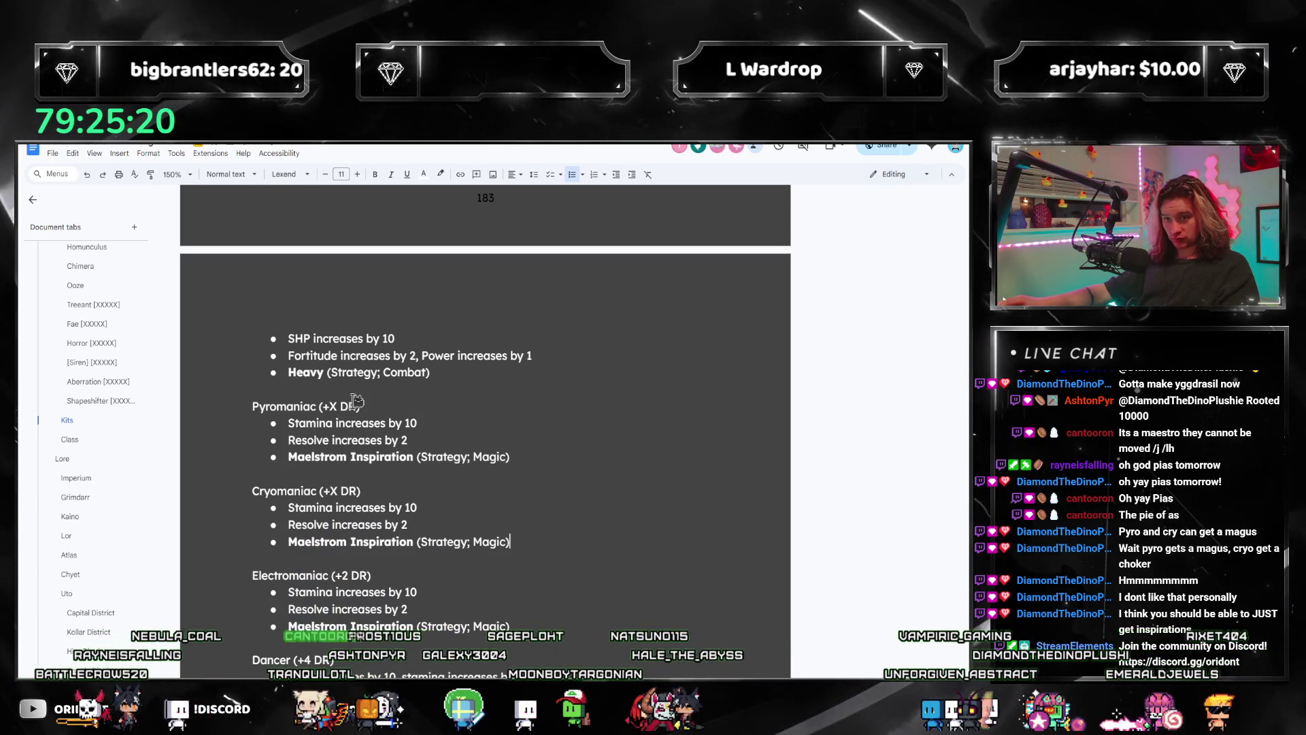
Step: Replace the X in Pyromaniac's and Cryomaniac's headings so both read +2 DR
double_click(331, 407)
type("2")
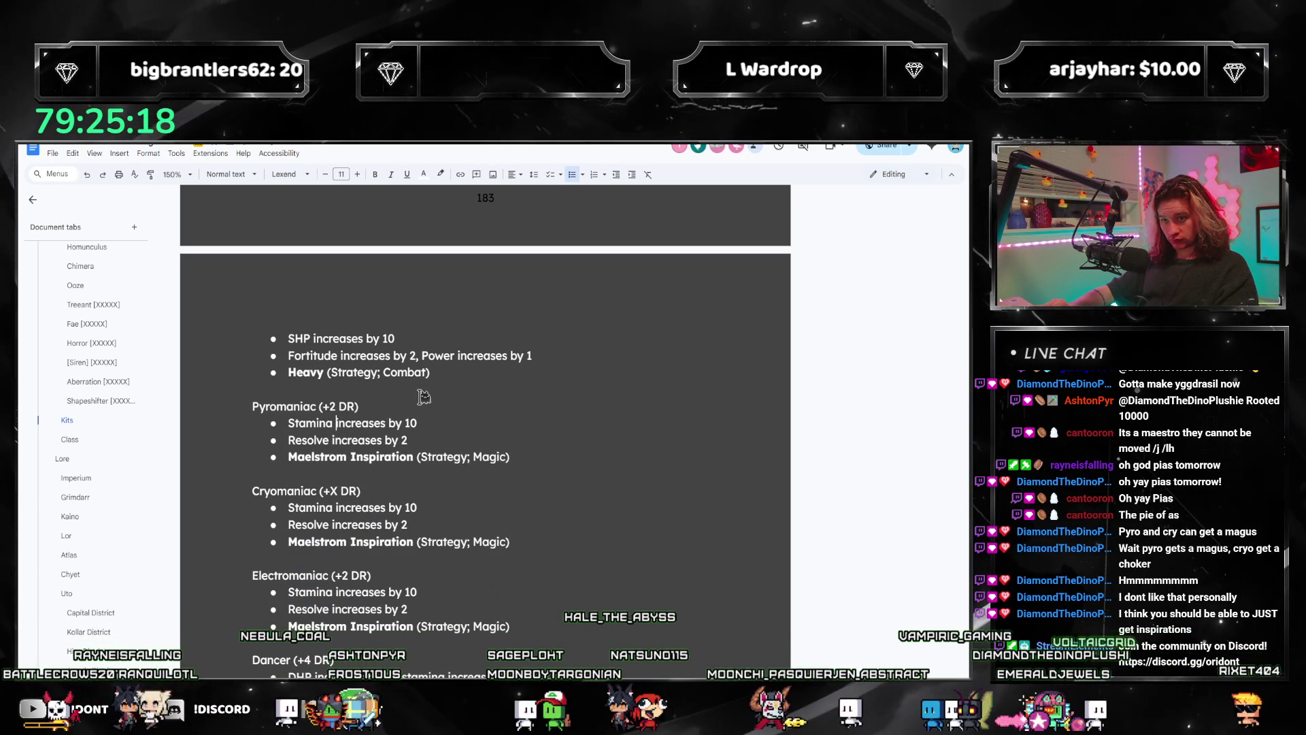
key("ctrl+Right")
key("ctrl+Right")
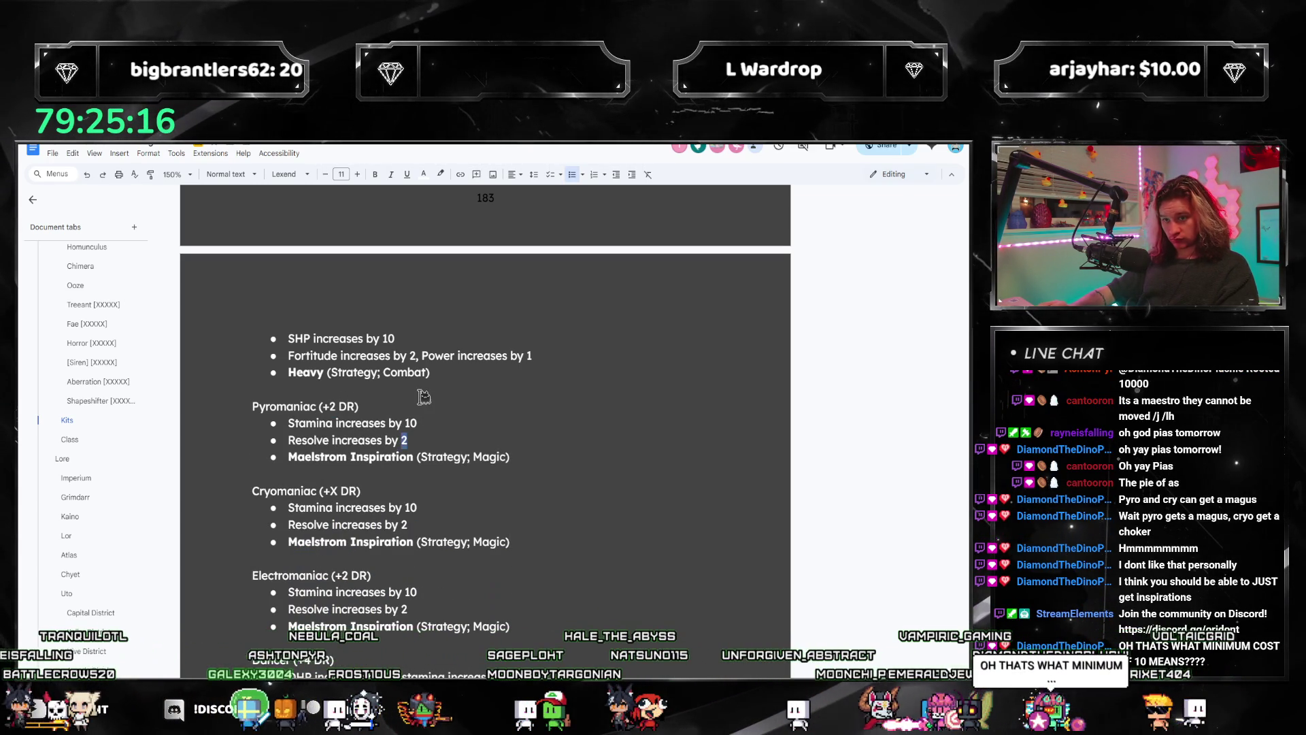
key("Down")
key("Down")
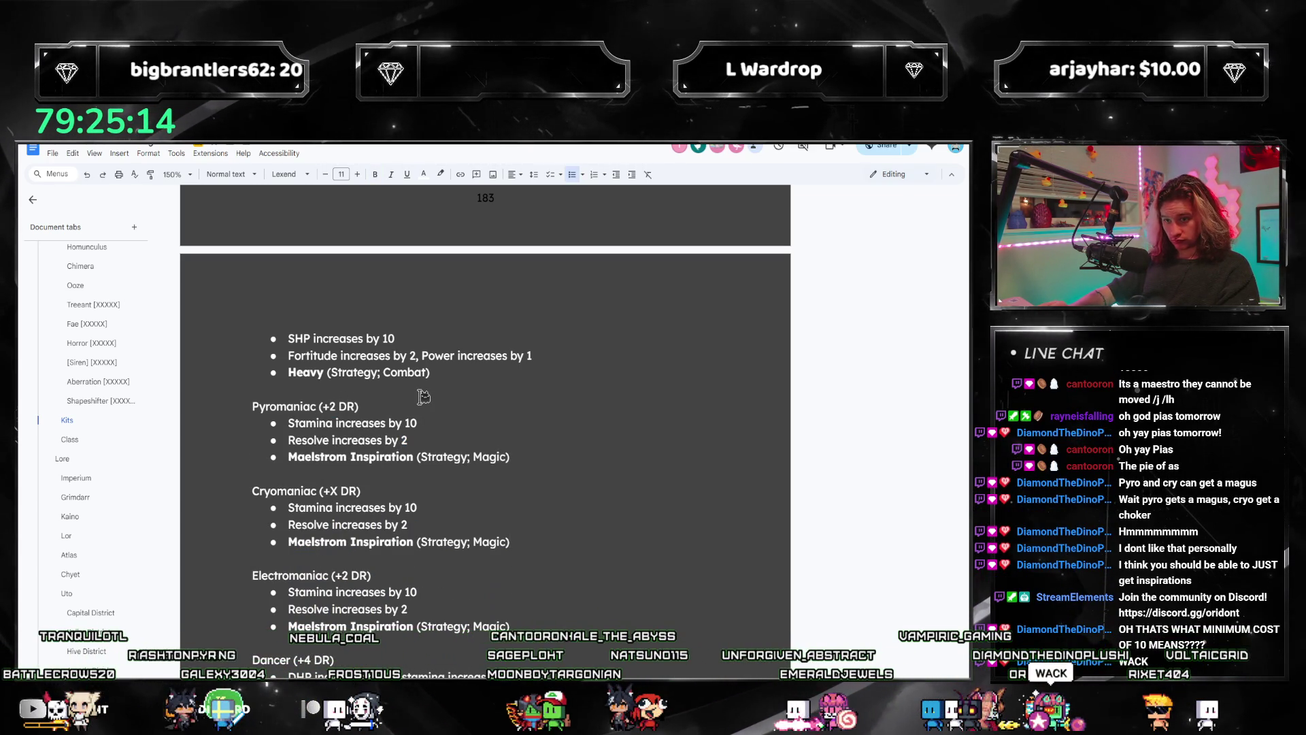
key("Down")
key("End")
key("Left")
key("Left")
key("Left")
key("shift+Left")
type("2")
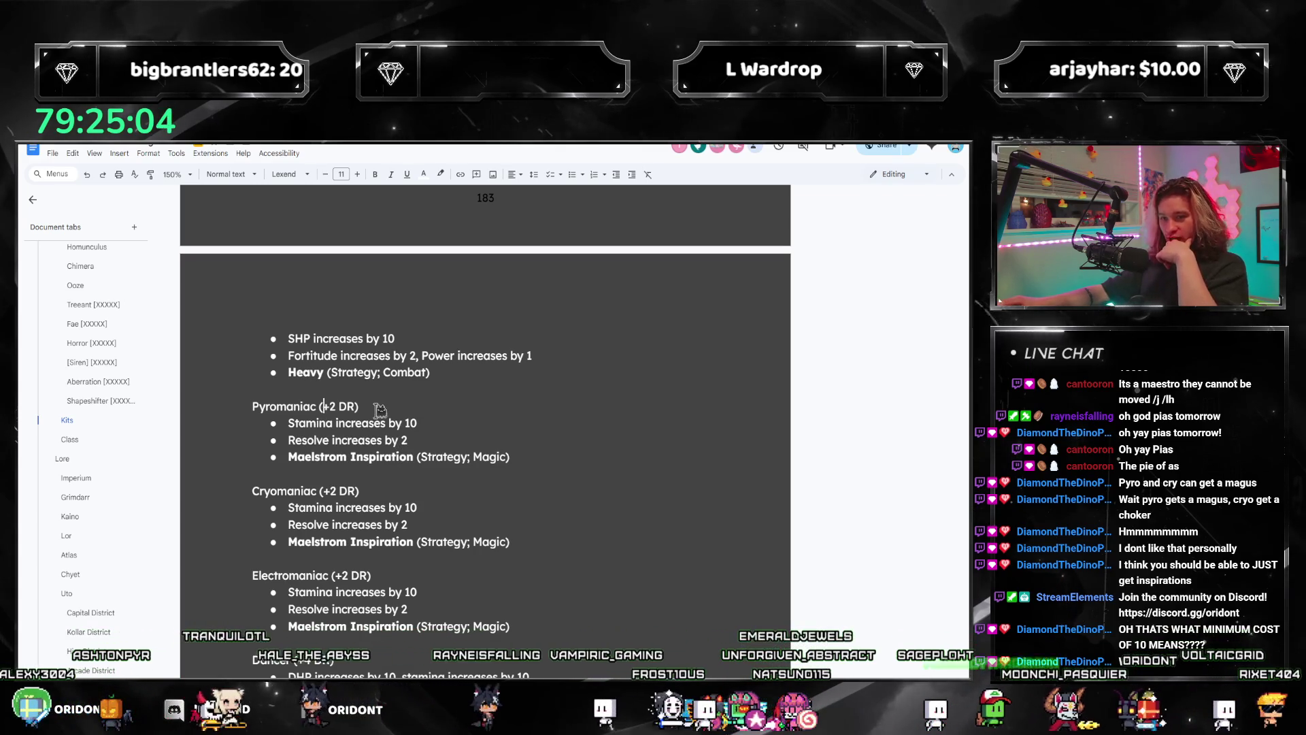
Step: Raise Pyromaniac and Cryomaniac headings from +2 DR to +4 DR
left_click_drag(328, 406, 358, 407)
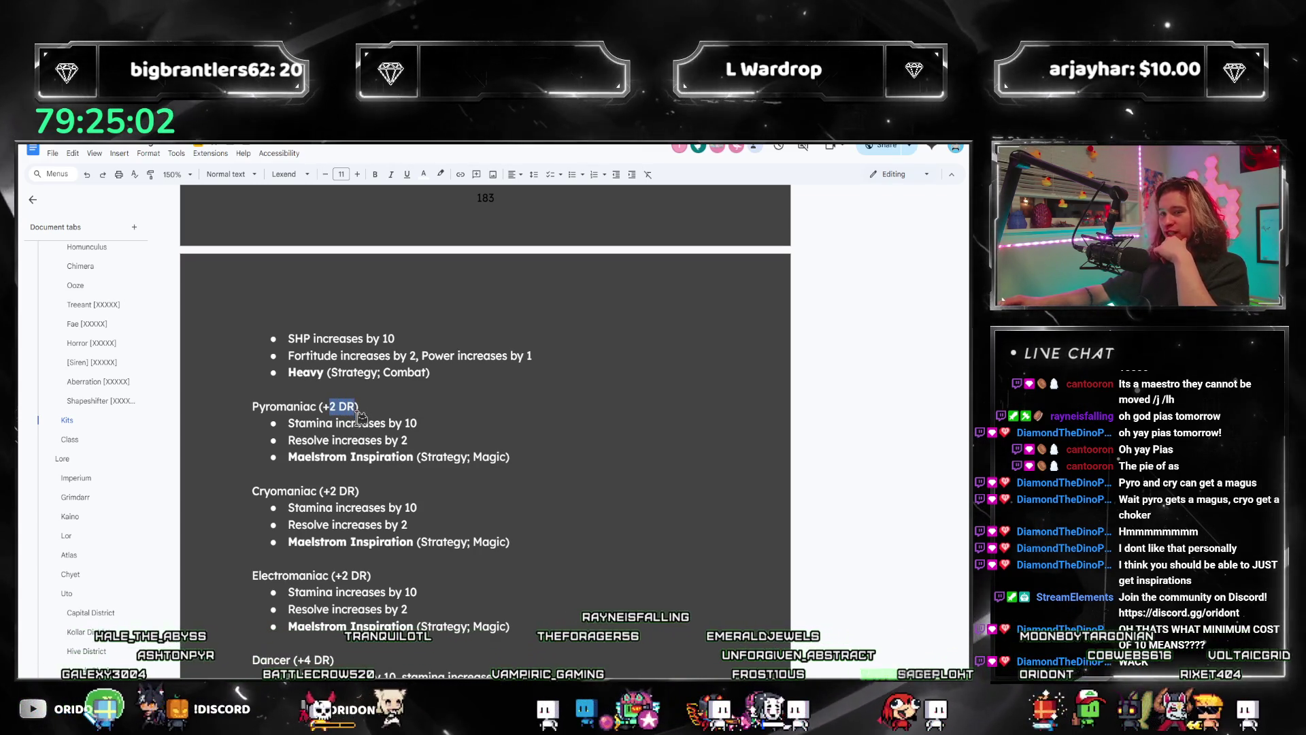
left_click(357, 423)
left_click(393, 464)
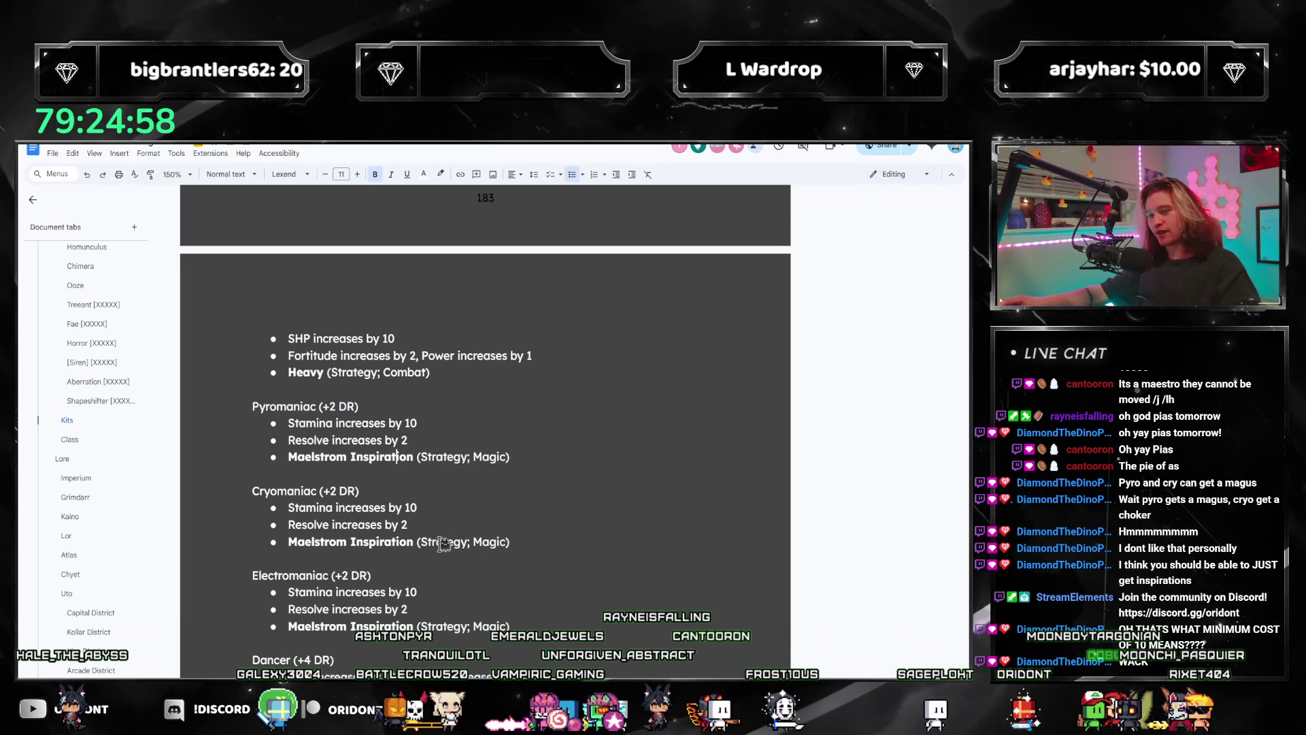
left_click(427, 512)
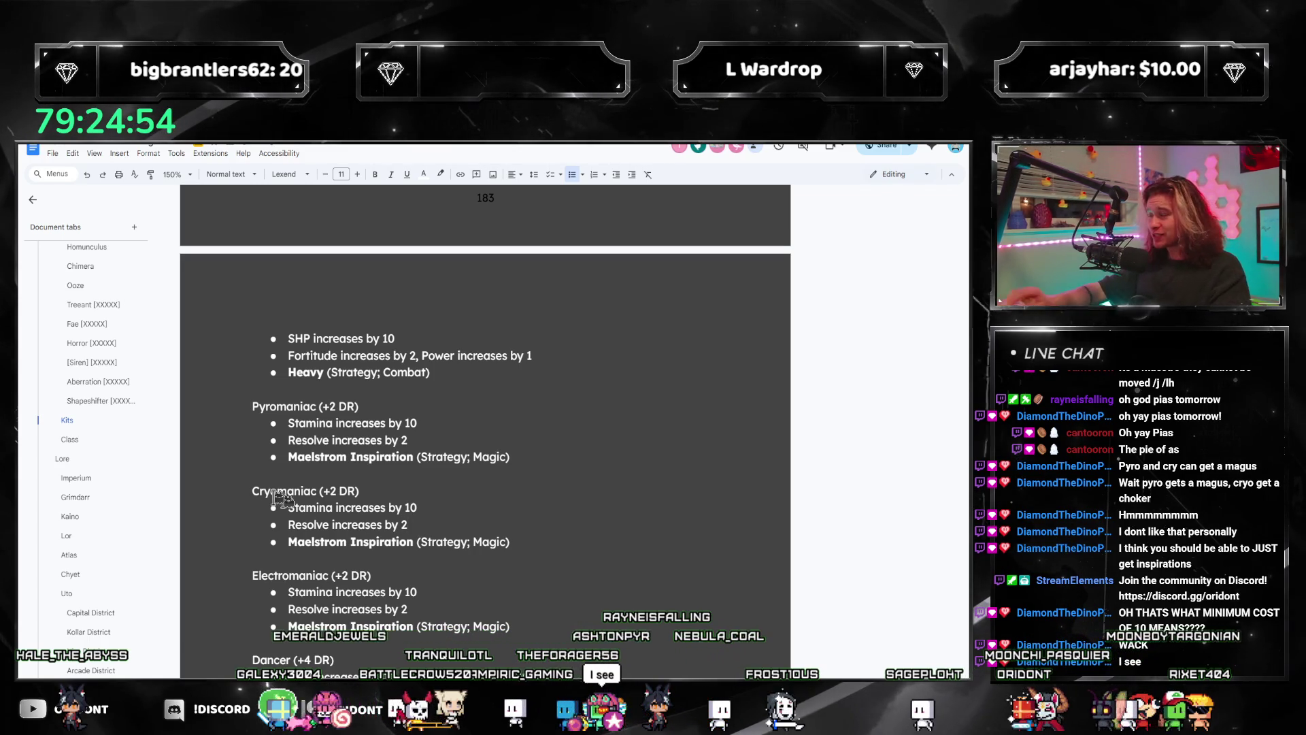
double_click(343, 490)
type("4")
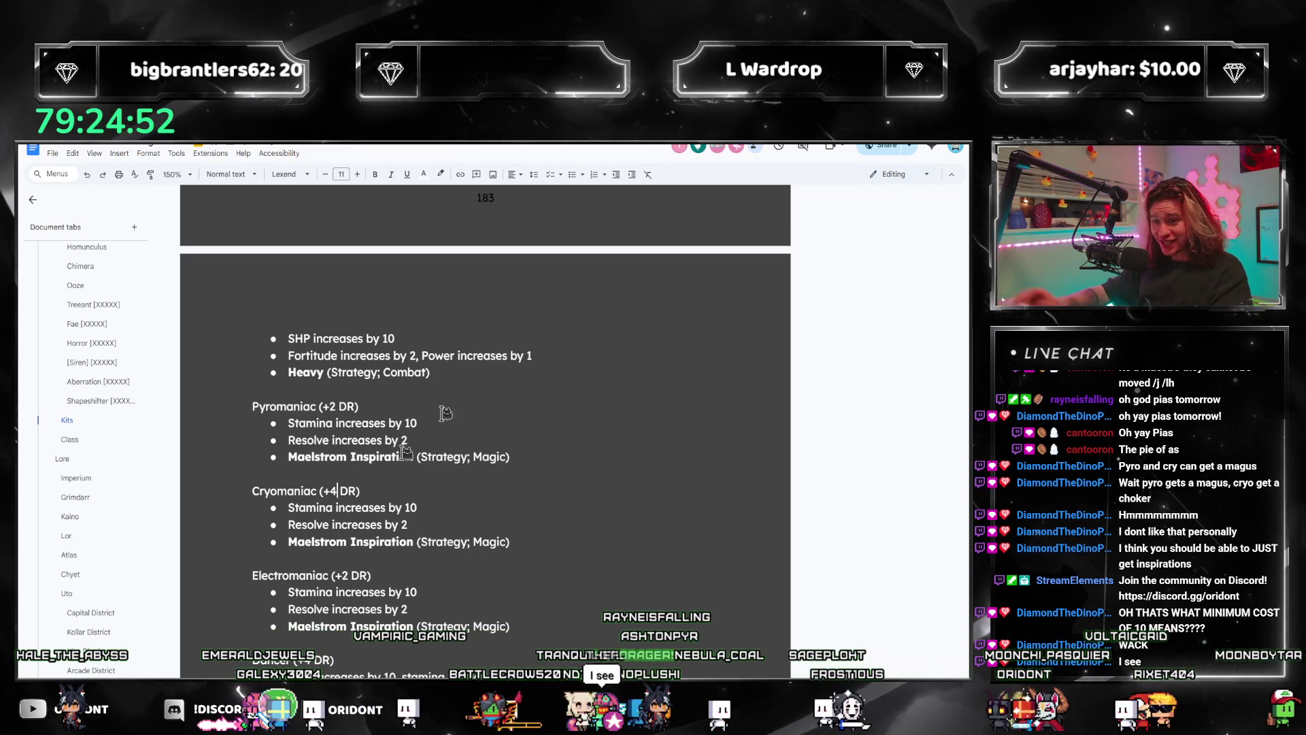
double_click(338, 406)
type("4")
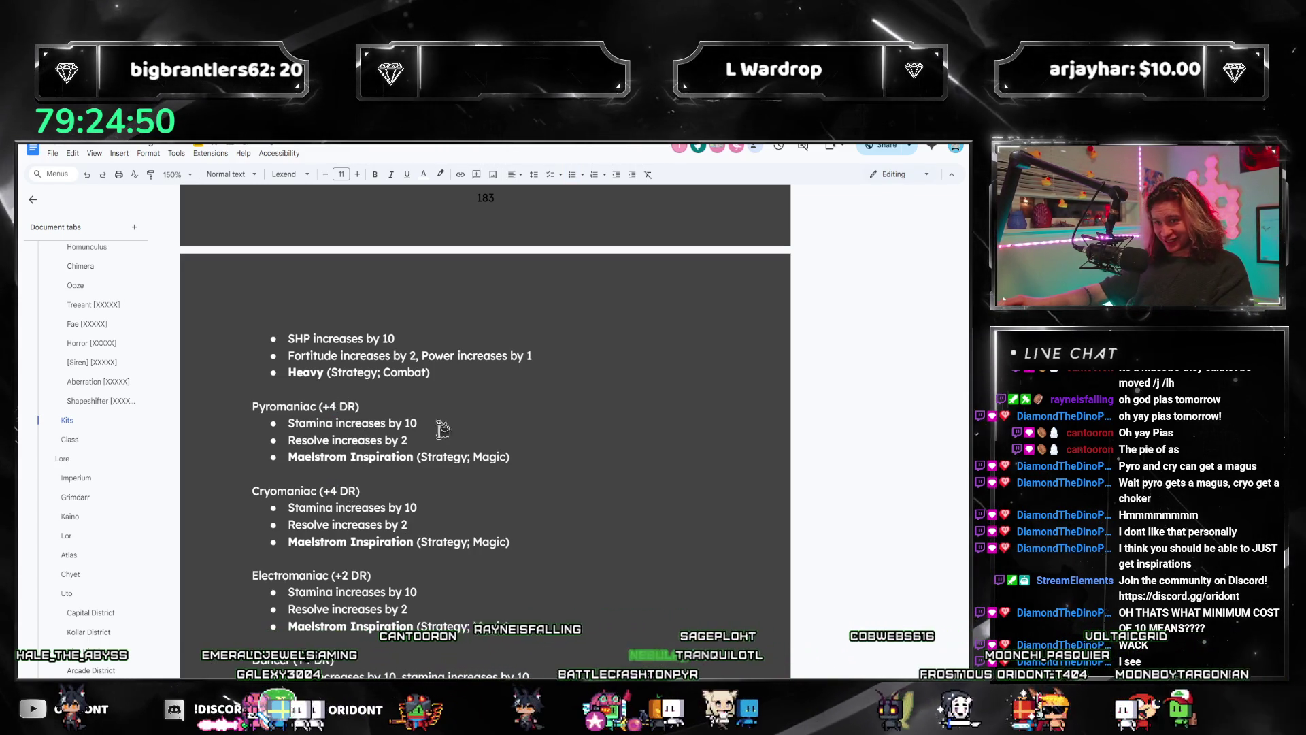
Step: Change the inspirations to 2x Blazen and 2x Frigid and set both Resolve lines to 3
double_click(405, 440)
left_click(500, 457)
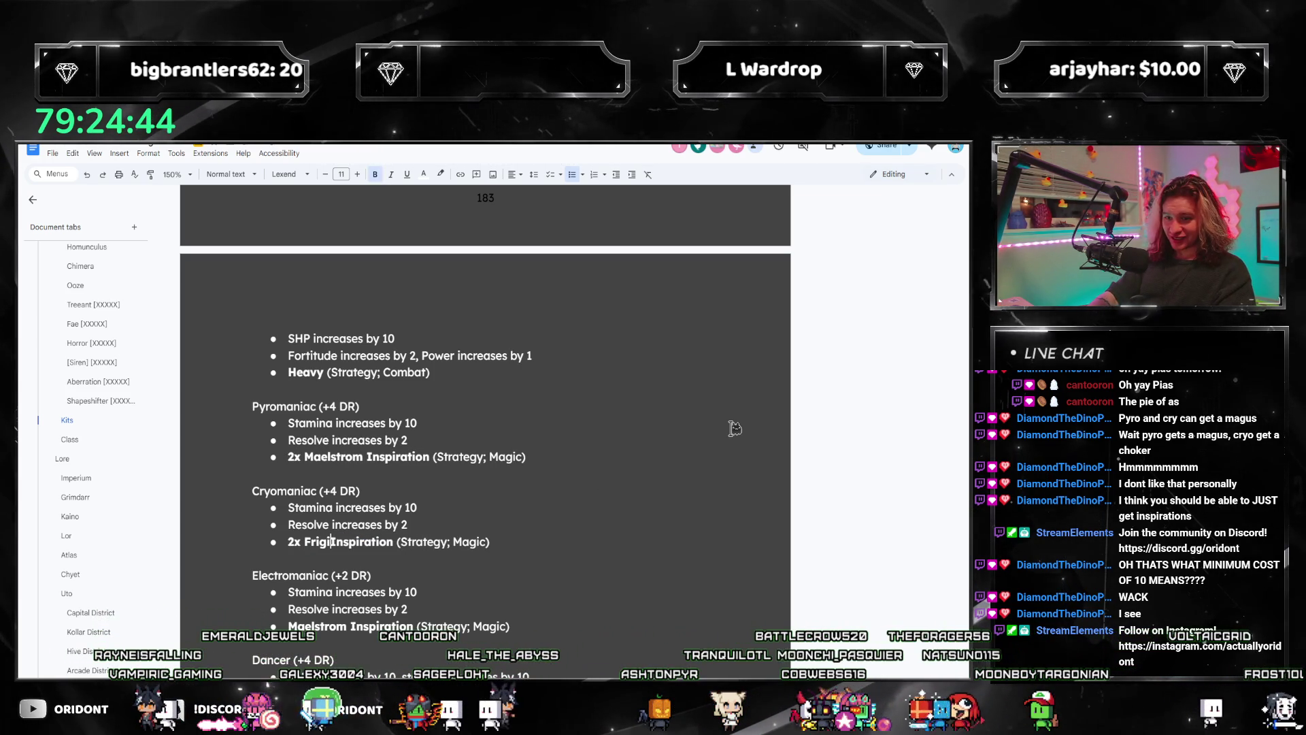
type("id")
double_click(365, 456)
type("Blaz")
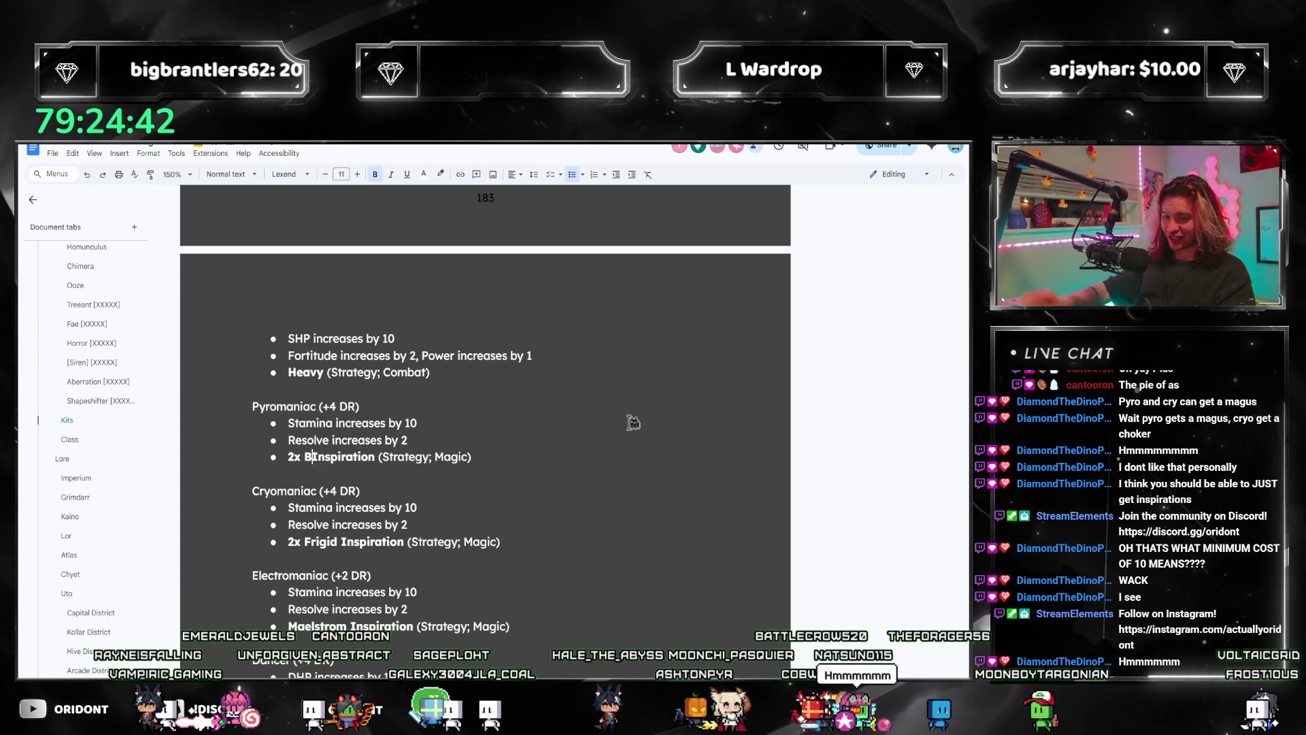
type("en")
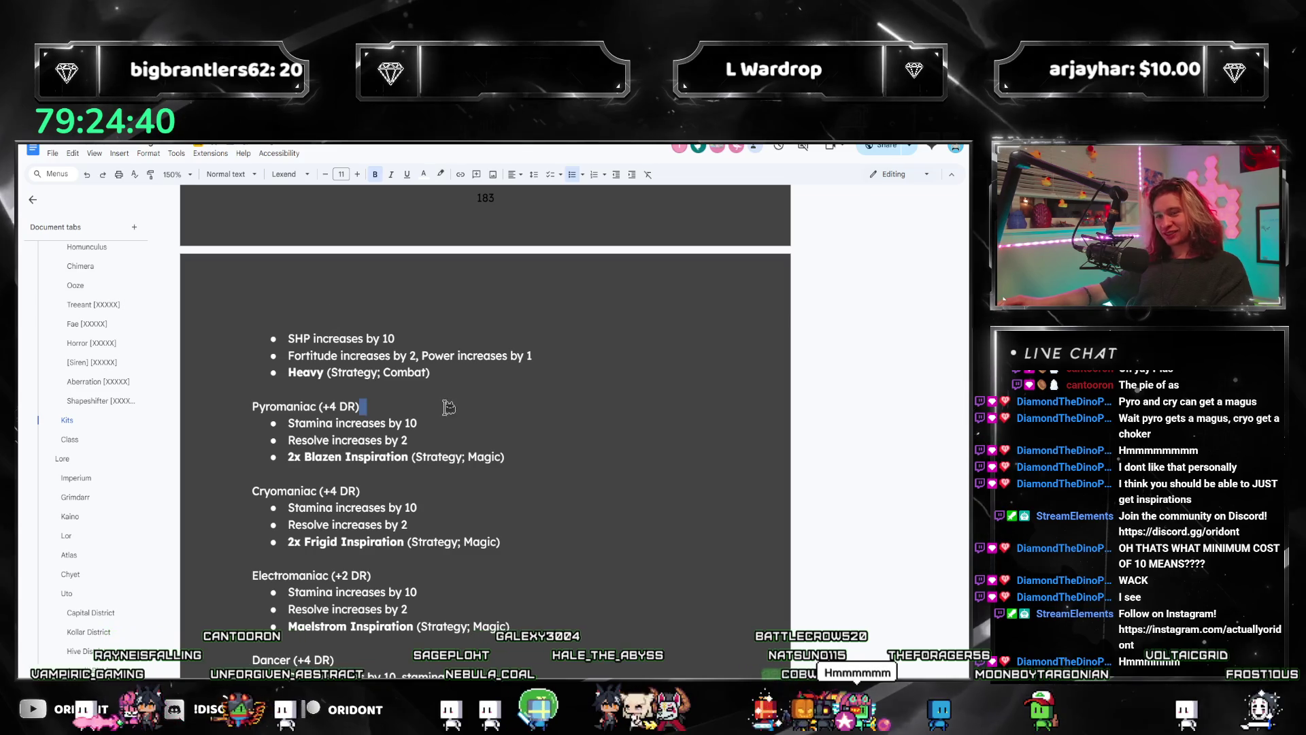
left_click(407, 439)
type("3, F")
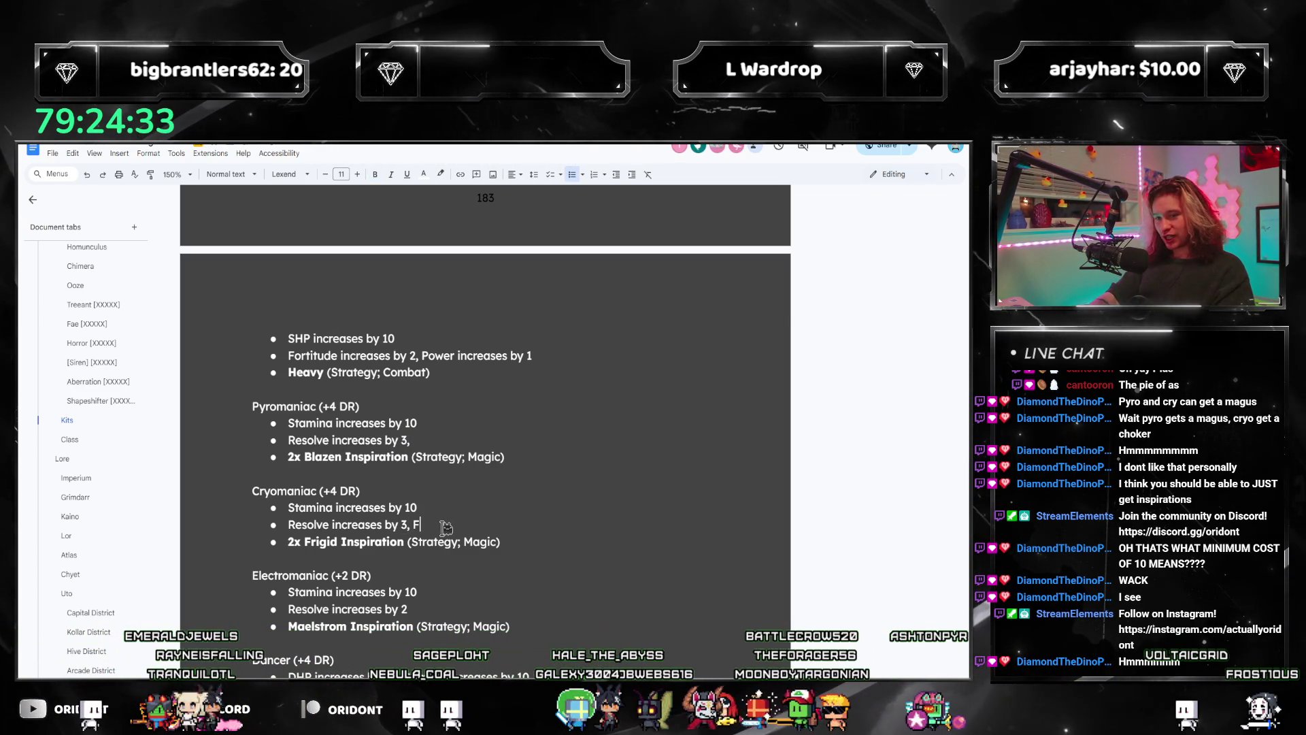
type("ortitude increases by ")
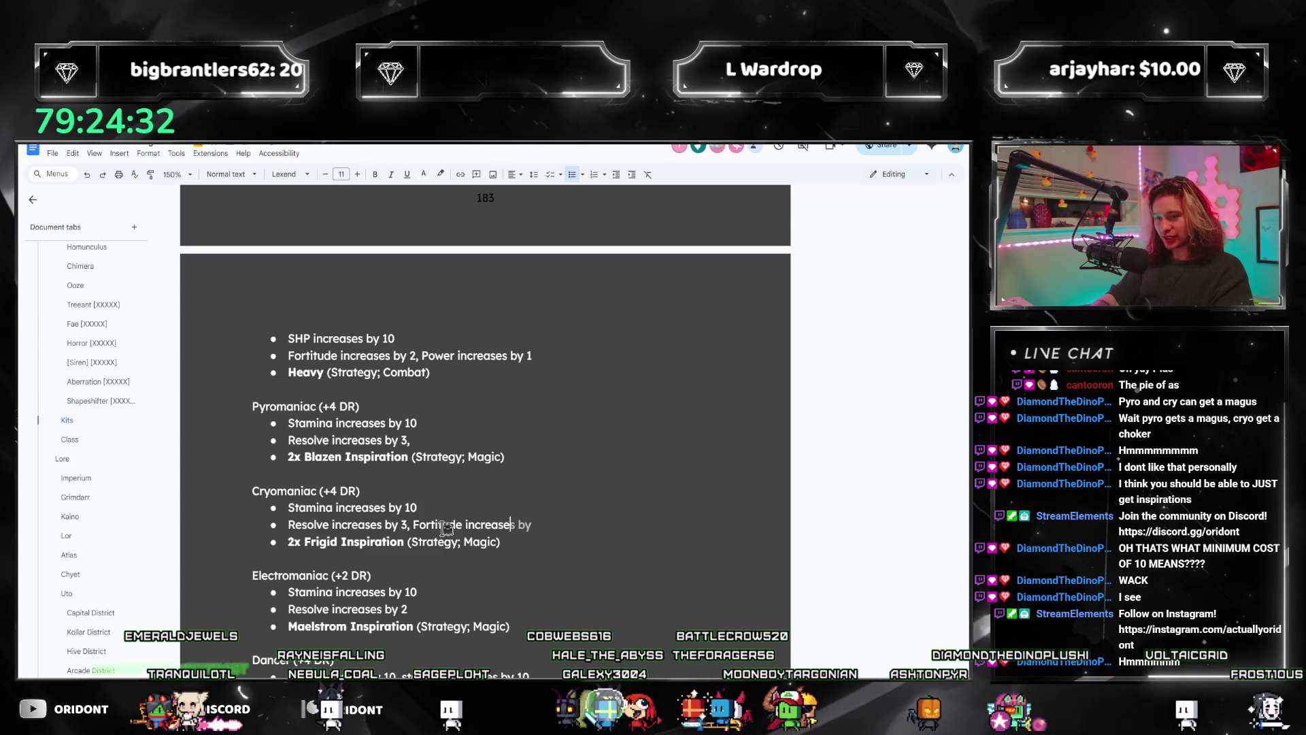
type("1")
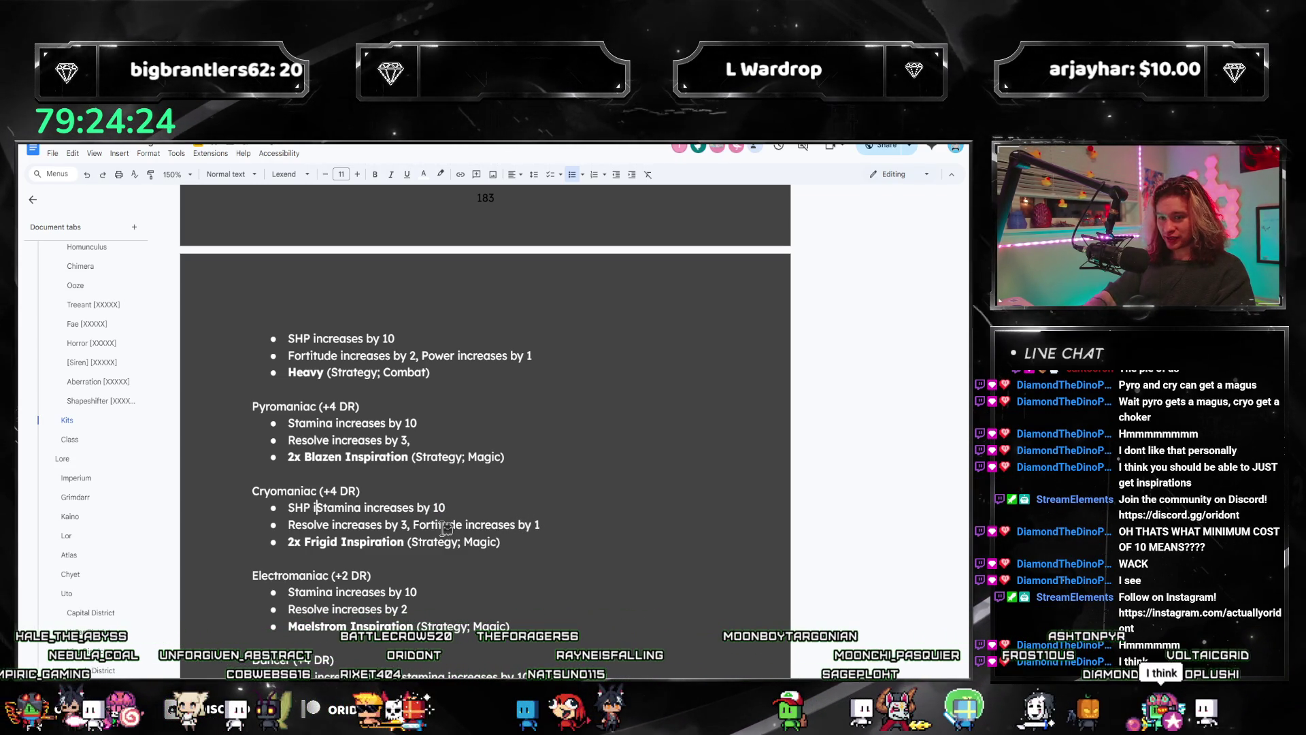
type("reases by 10")
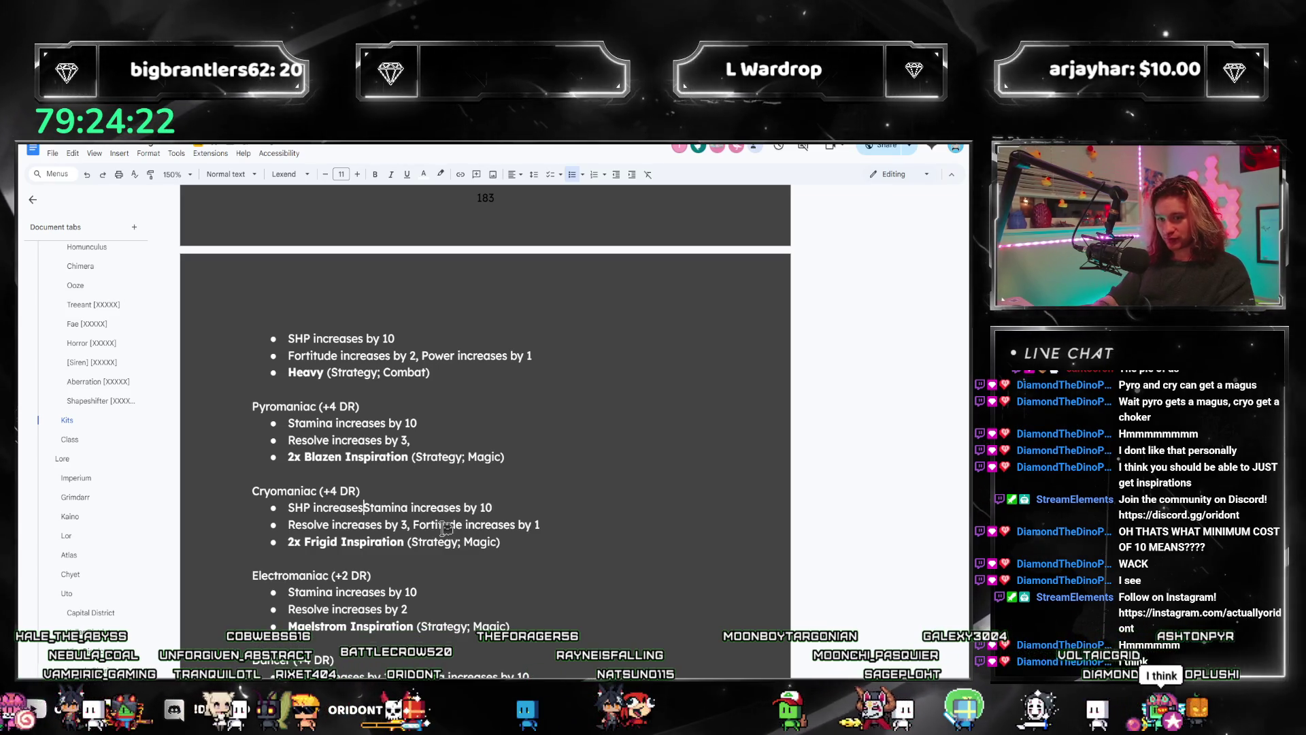
type(", Stamina increas")
Step: Set Pyromaniac to DHP 5, stamina 15, Resolve 3, Portrayal 1 and Cryomaniac to SHP 10, stamina 10, Fortitude 1
key("Delete")
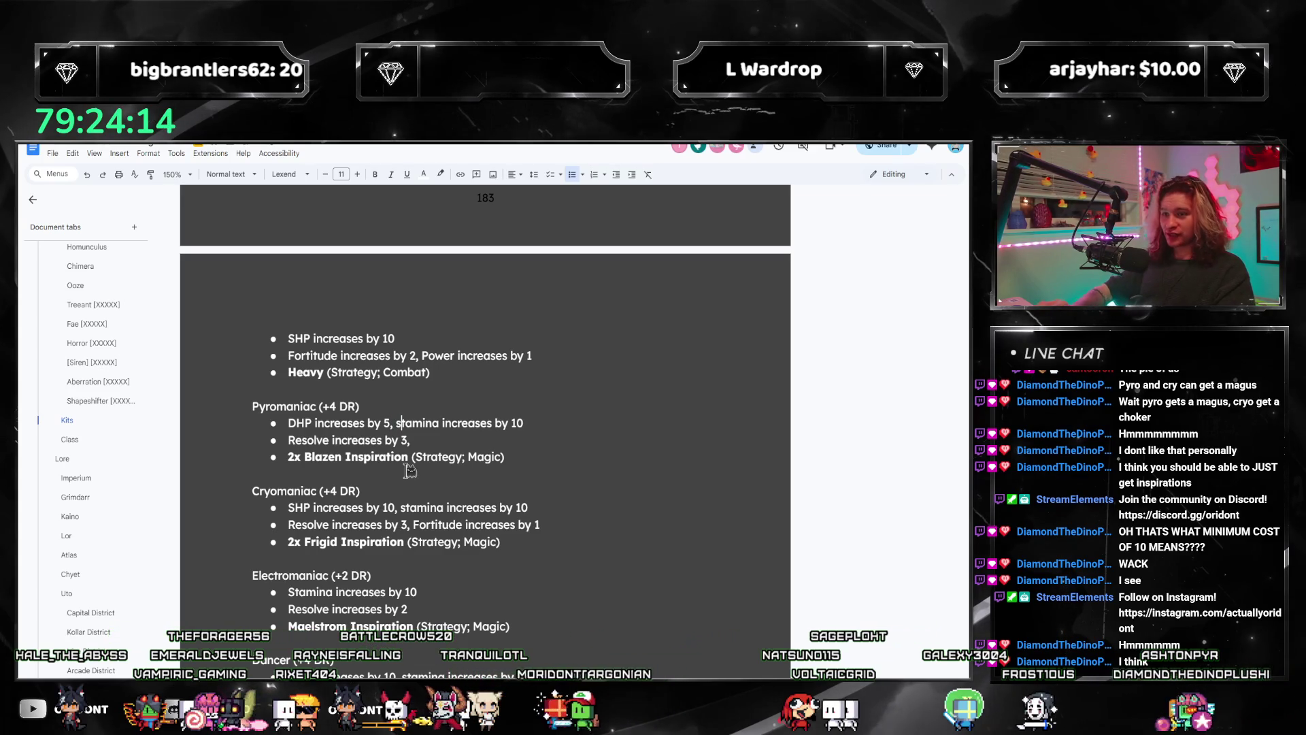
left_click(536, 423)
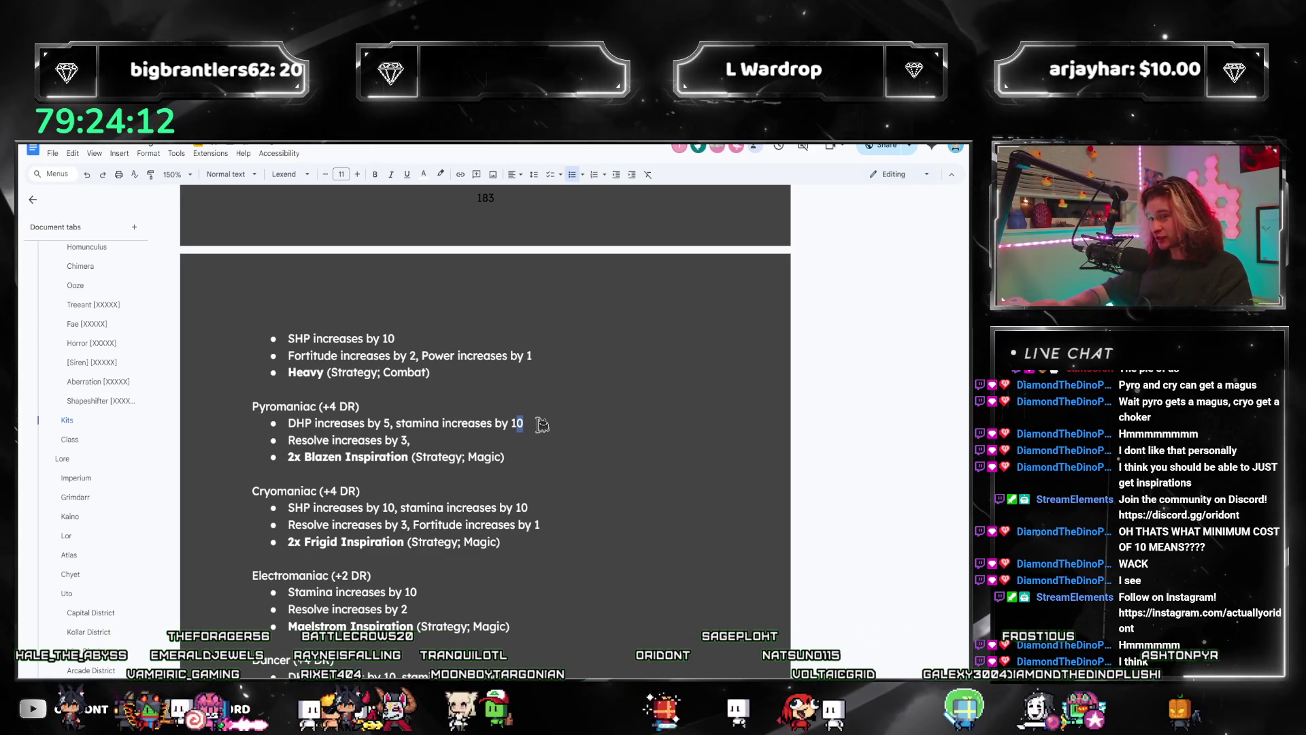
key("BackSpace")
type("5")
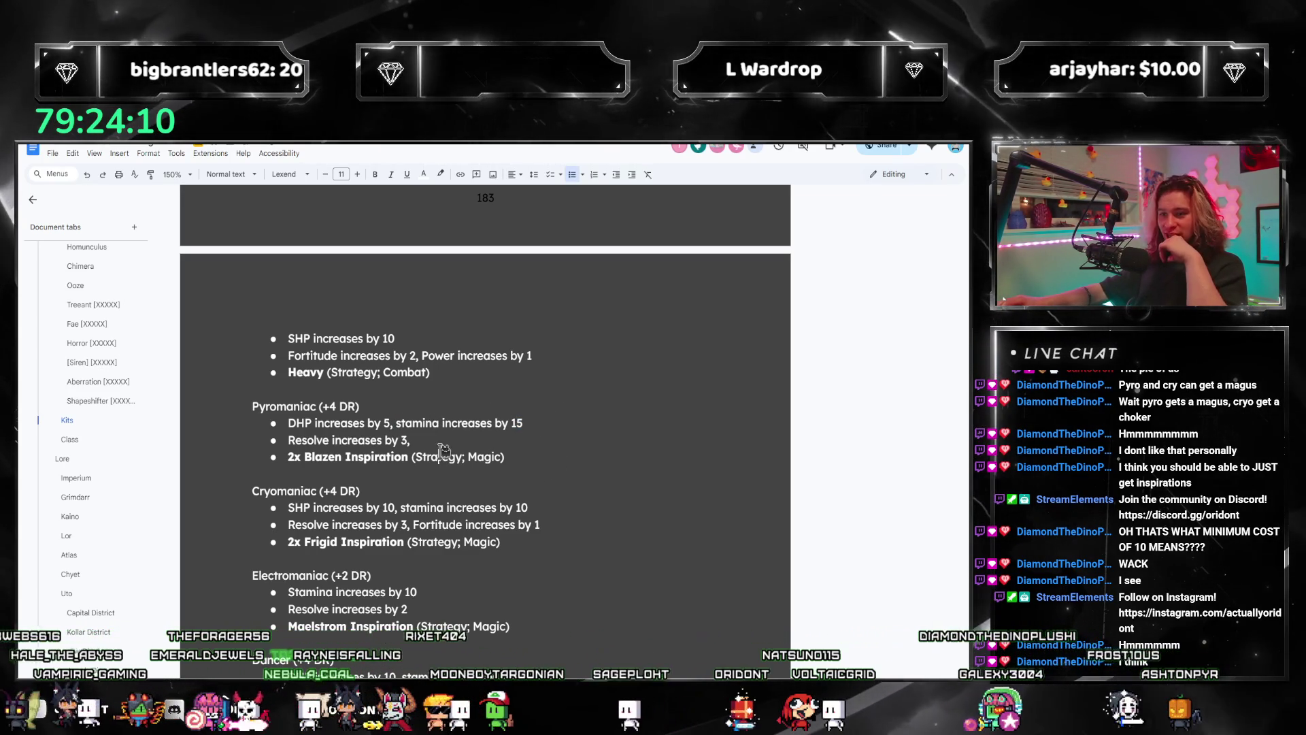
left_click(451, 439)
type("Portrayal increase")
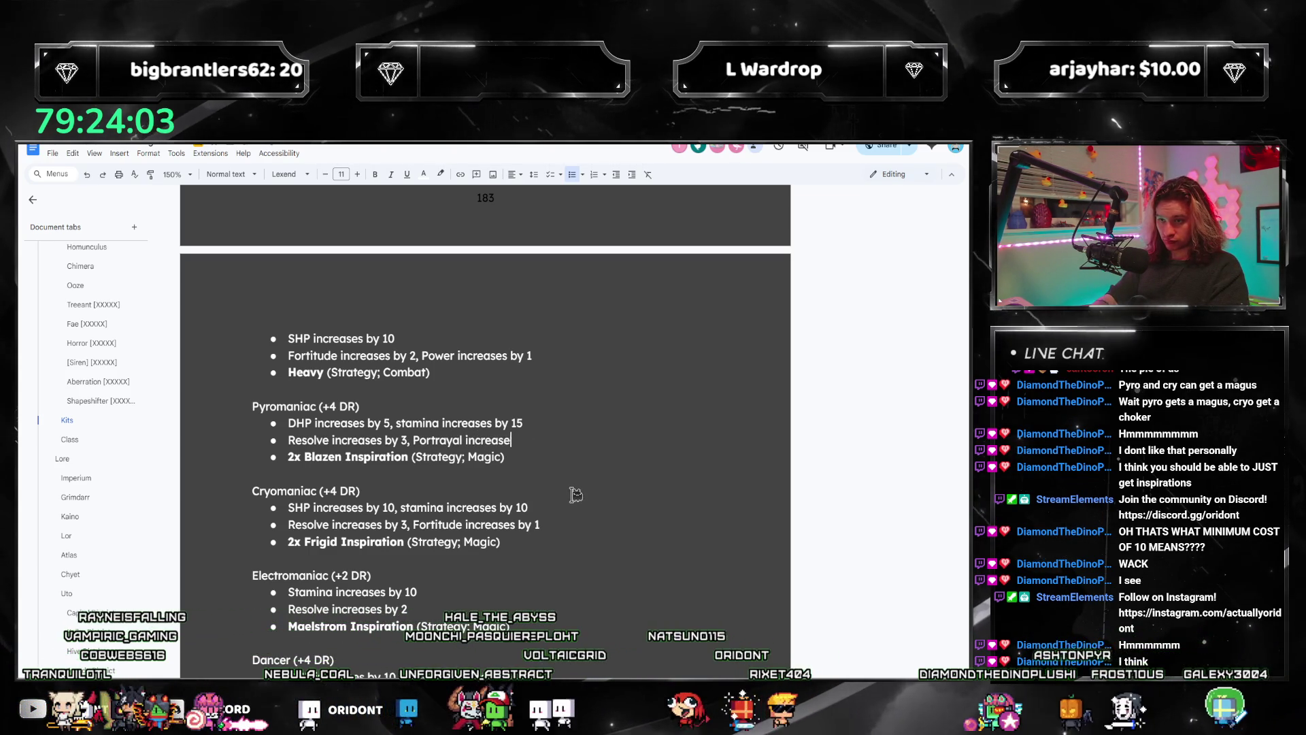
type("s by 1")
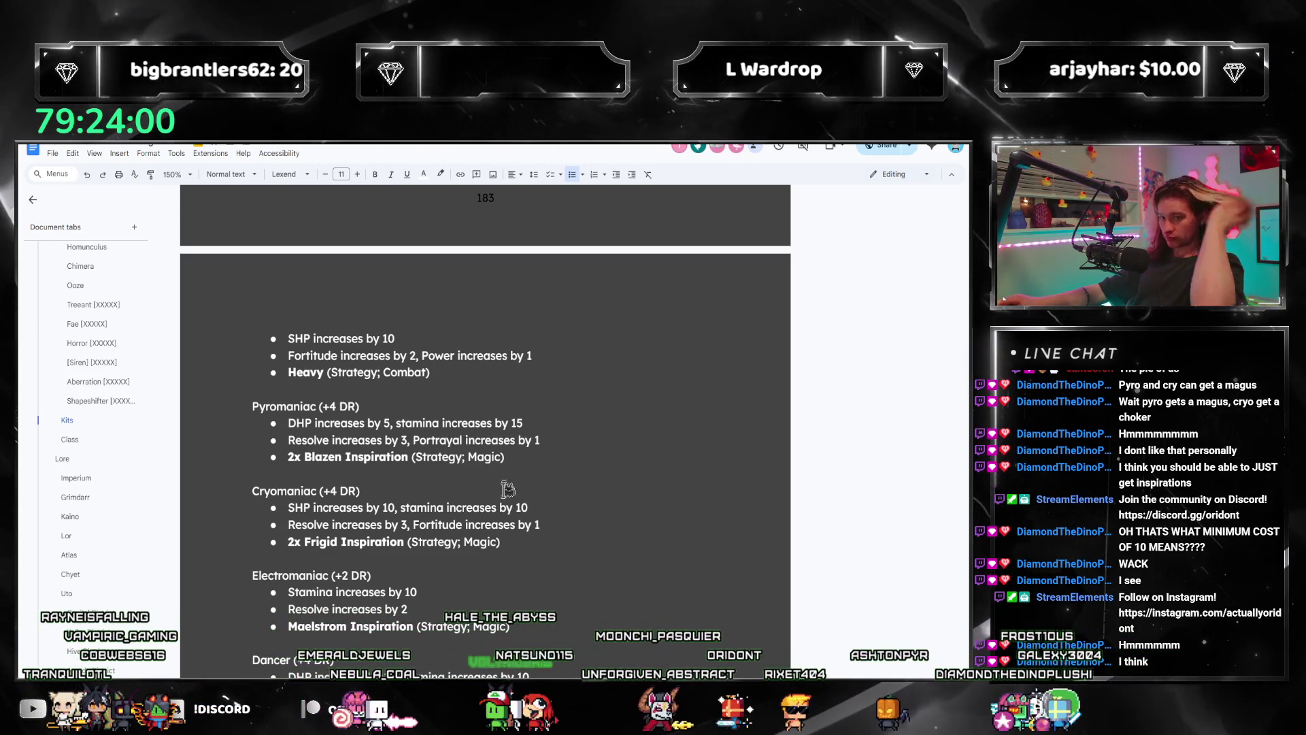
left_click(509, 461)
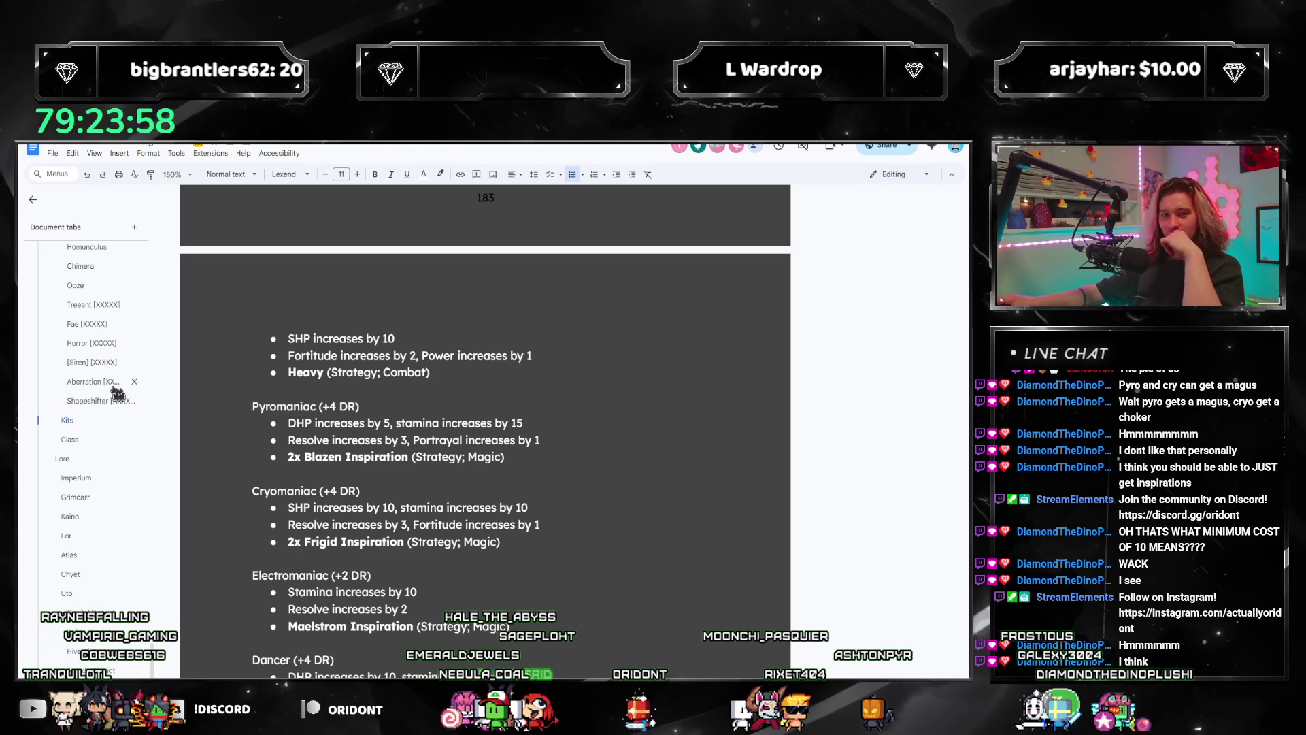
scroll(115, 393, "up", 3)
scroll(116, 393, "up", 3)
scroll(116, 394, "up", 3)
scroll(119, 394, "up", 3)
scroll(119, 393, "up", 5)
scroll(118, 395, "up", 3)
scroll(119, 394, "up", 3)
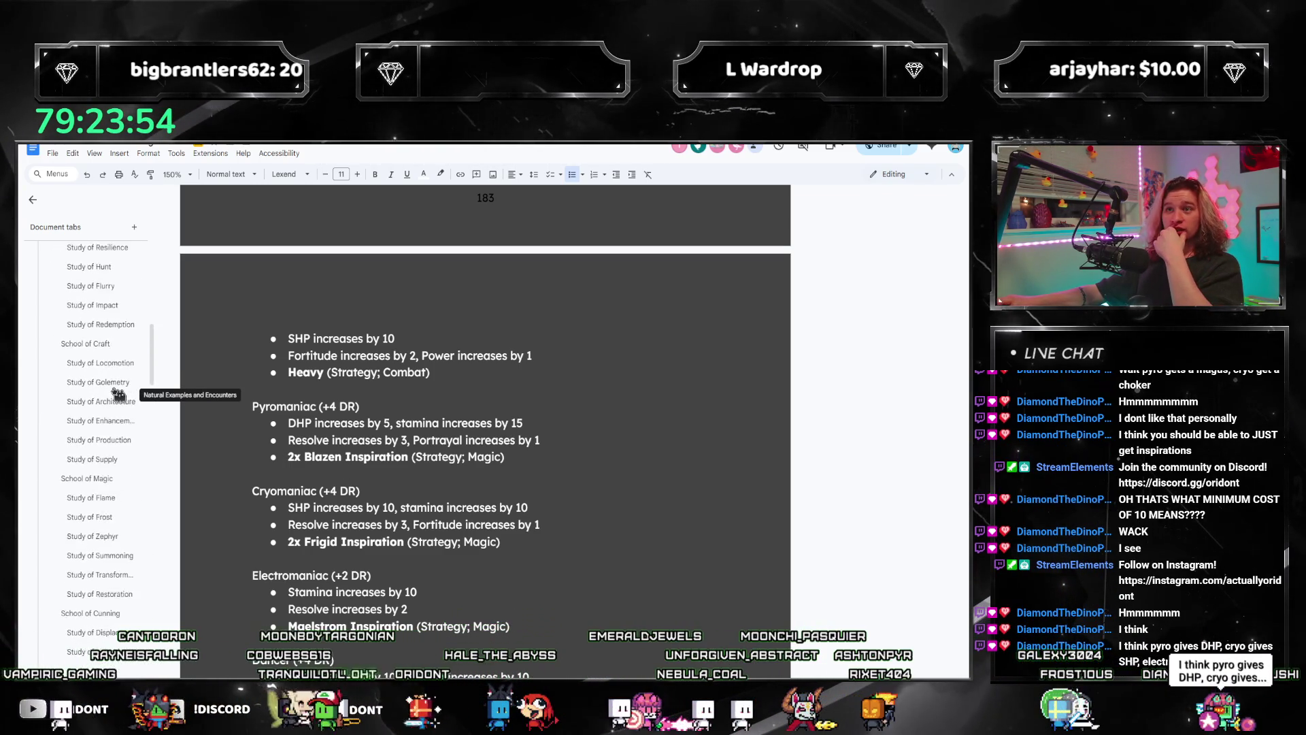
scroll(119, 394, "up", 3)
scroll(118, 398, "up", 3)
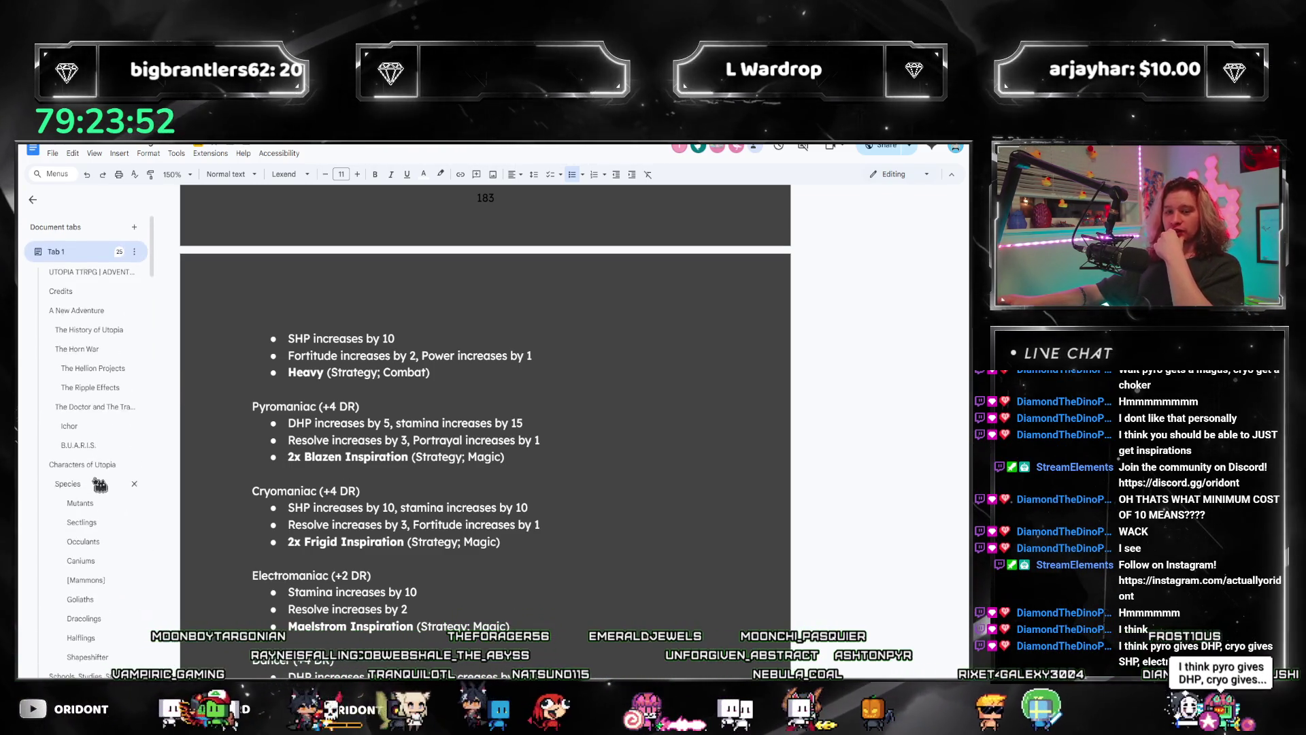
scroll(429, 508, "down", 1)
left_click_drag(510, 572, 224, 521)
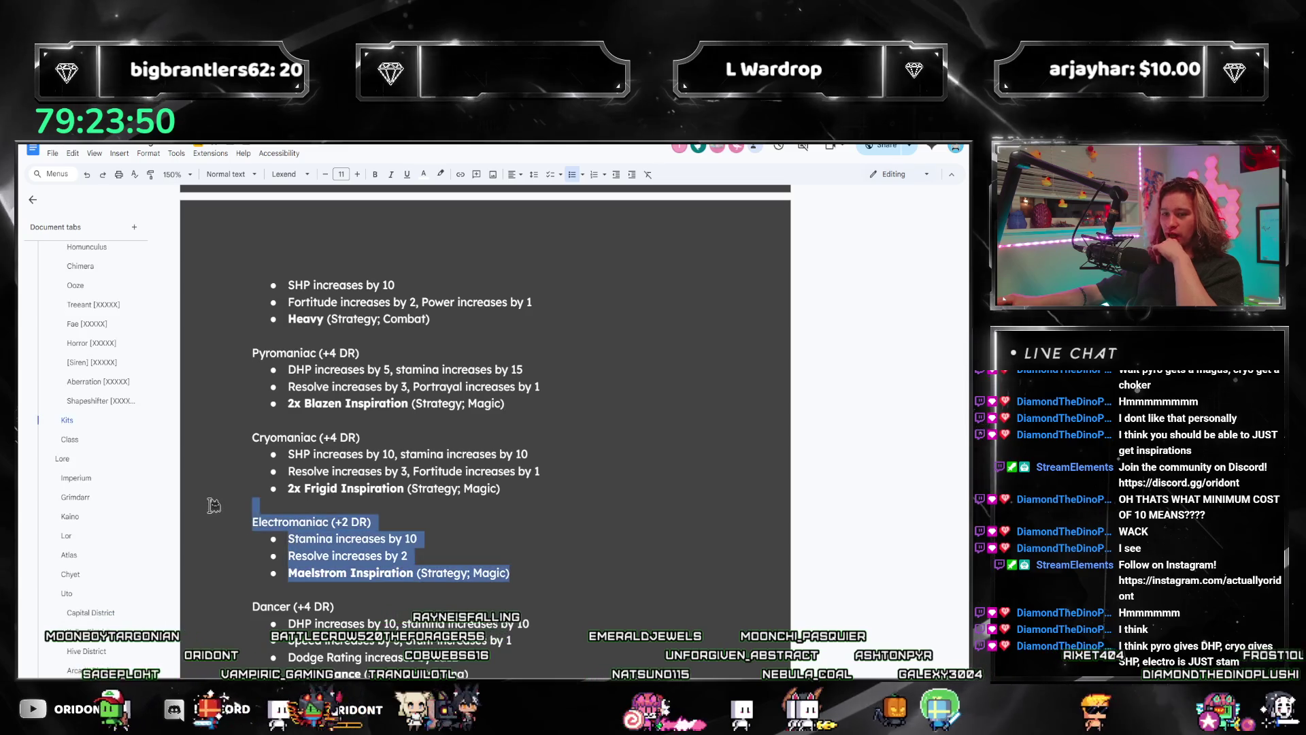
Step: Leave a plain empty line below Electromaniac's Maelstrom Inspiration, then jump to Study of Summoning
left_click(329, 540)
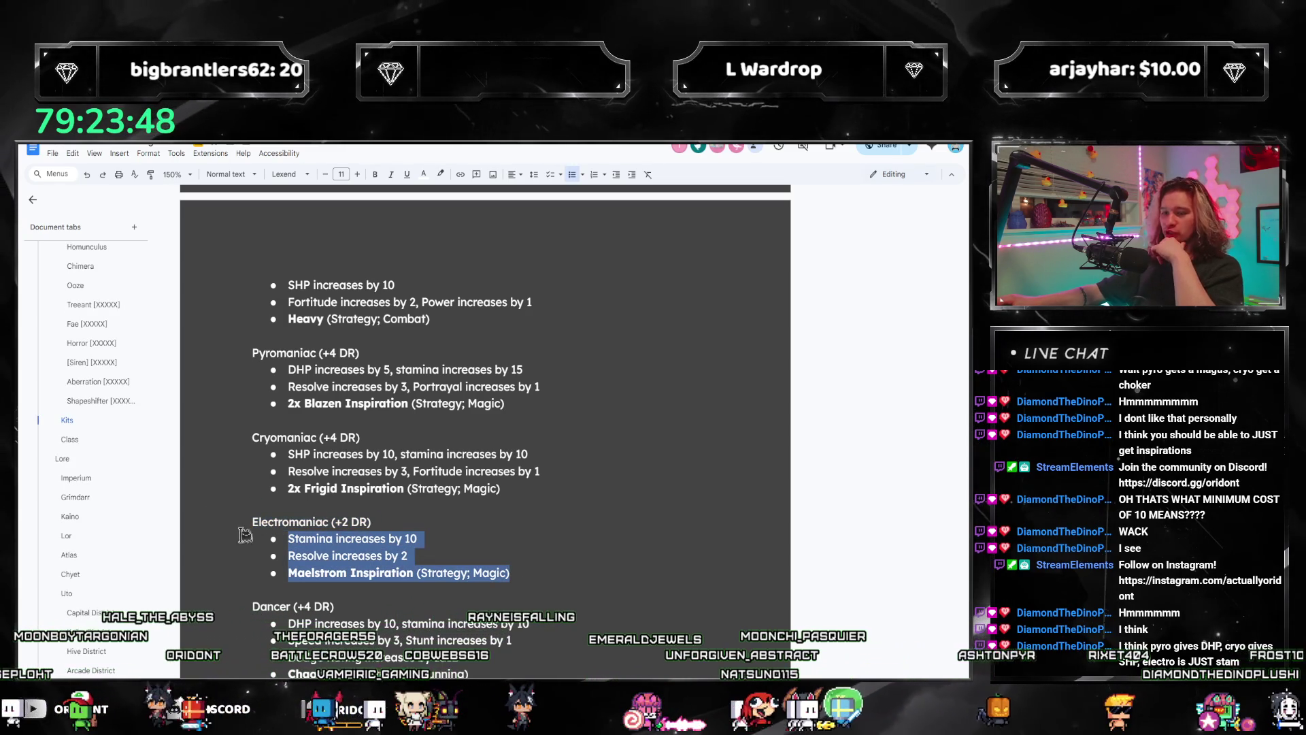
left_click(426, 552)
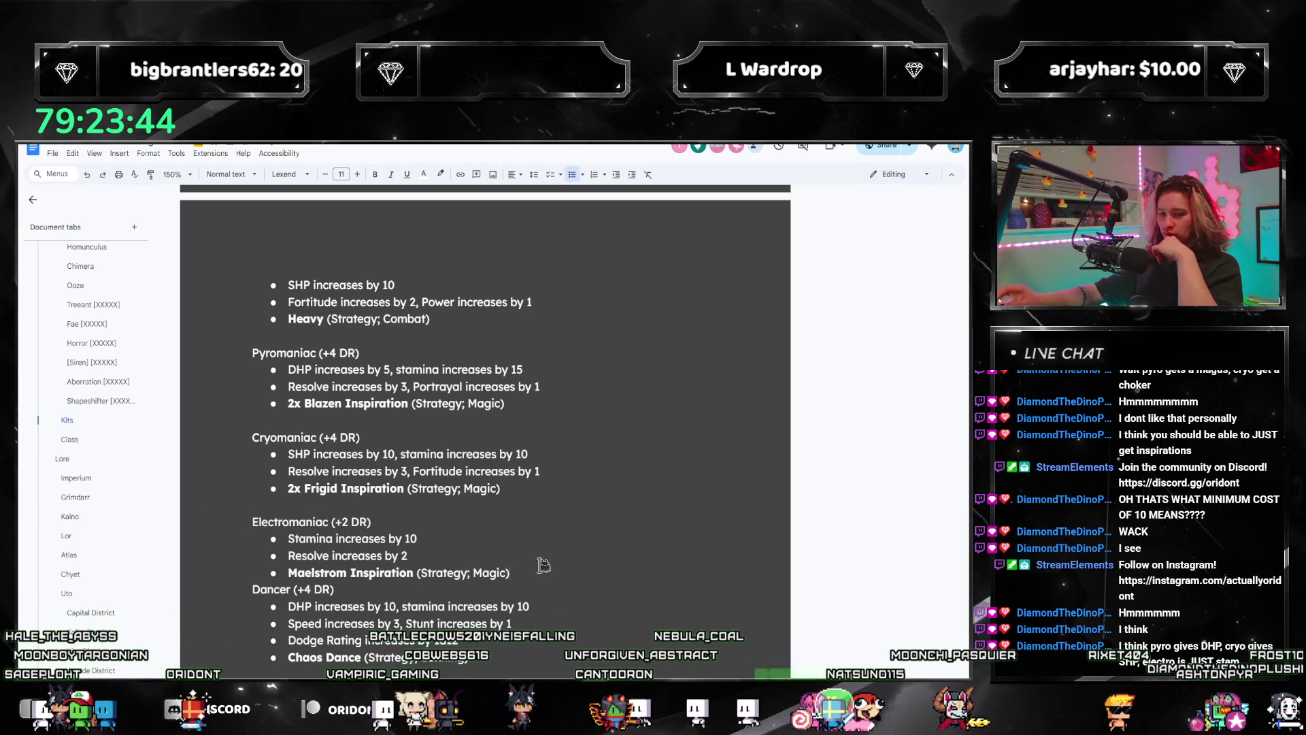
key("BackSpace")
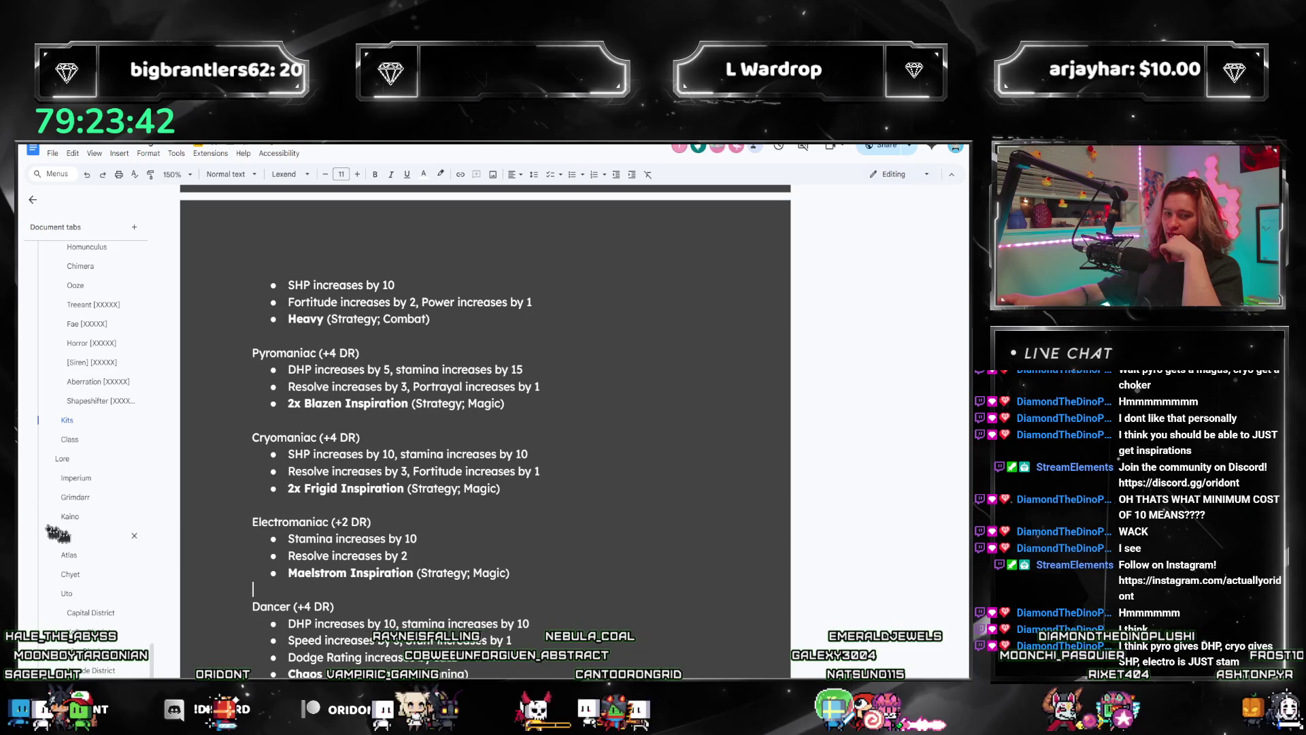
scroll(73, 418, "down", 5)
scroll(92, 433, "down", 5)
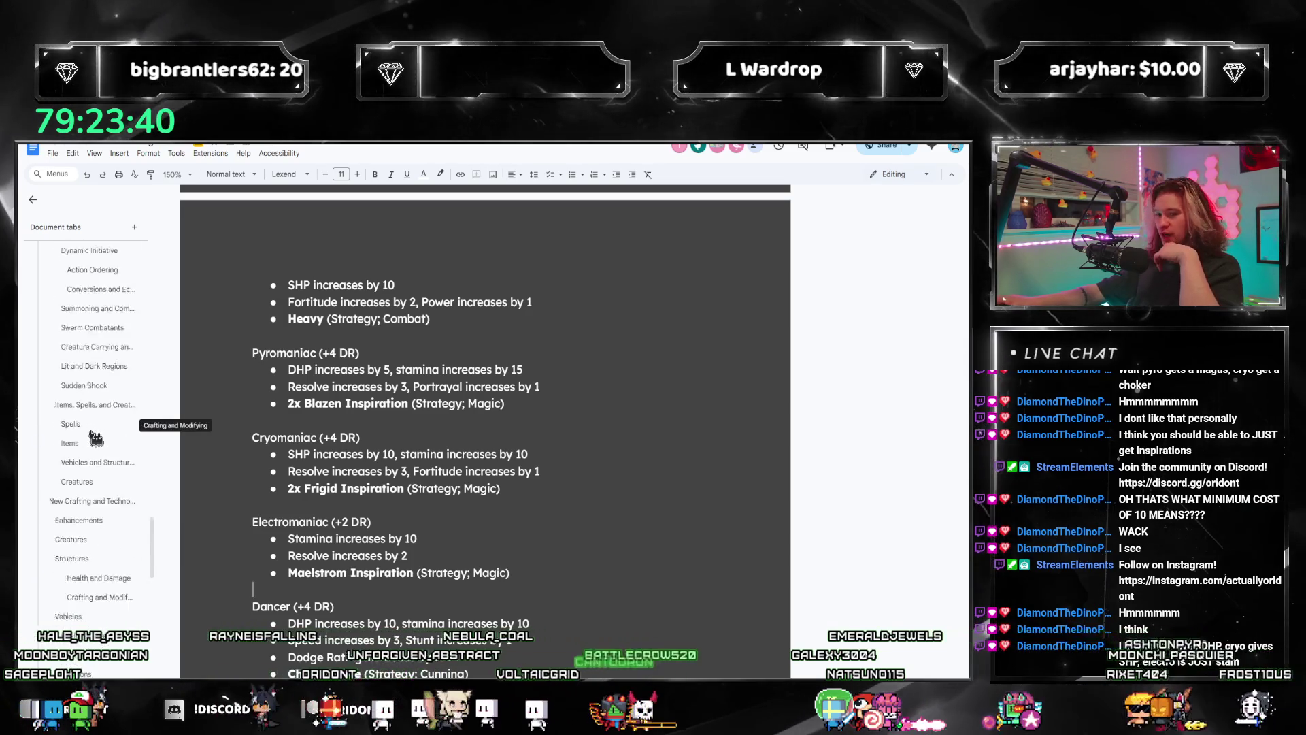
scroll(95, 437, "up", 5)
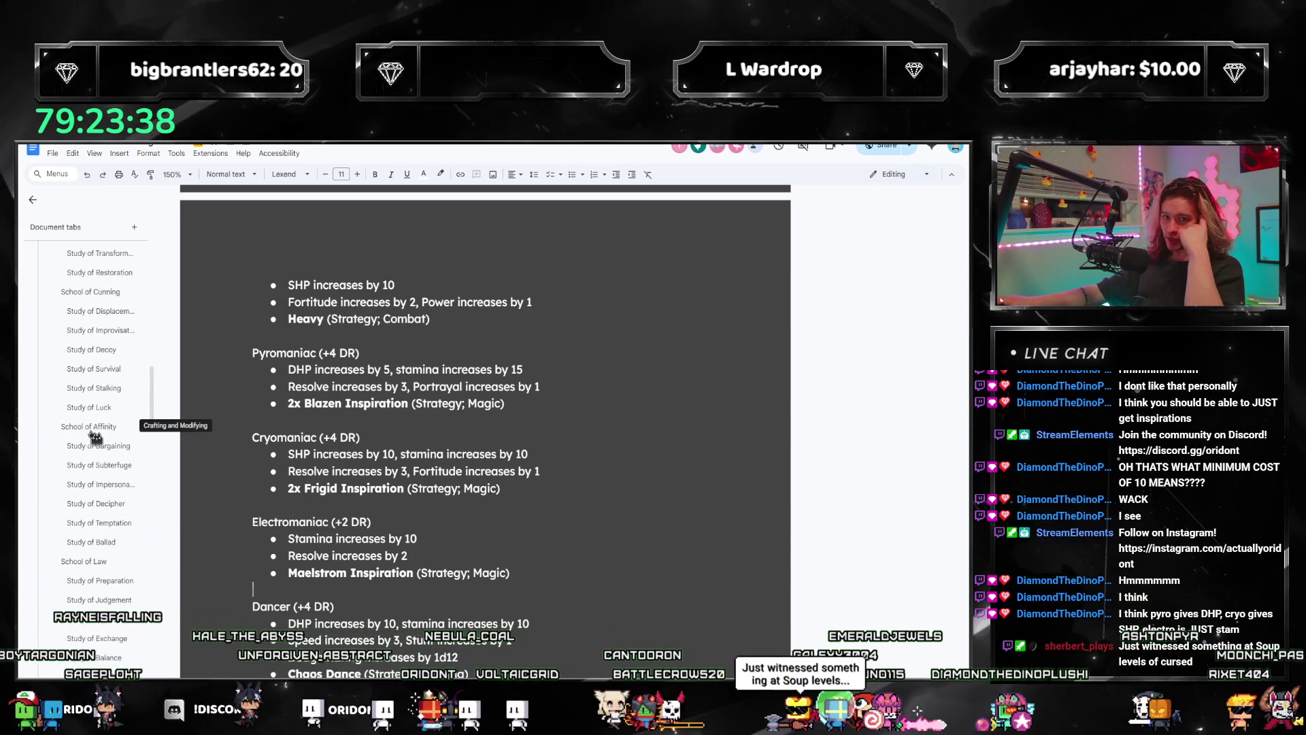
scroll(116, 464, "up", 2)
left_click(101, 501)
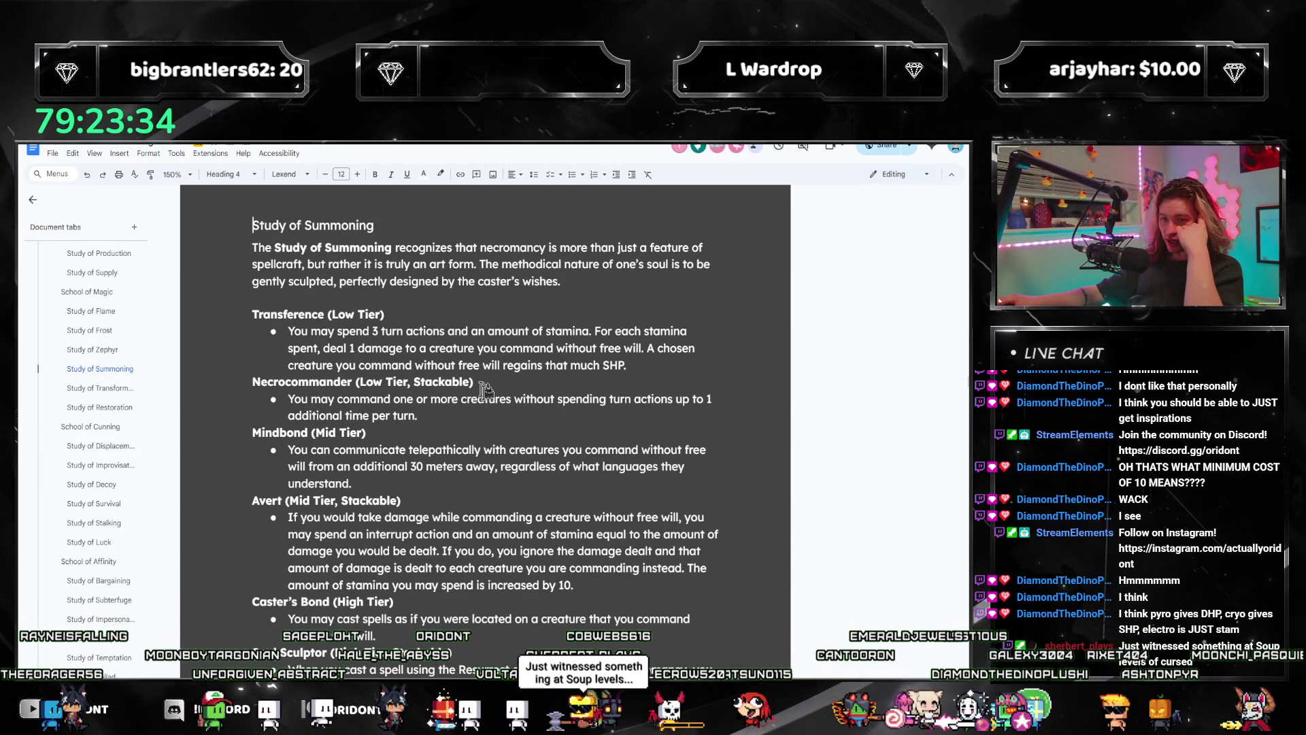
scroll(428, 460, "down", 1)
scroll(424, 480, "down", 3)
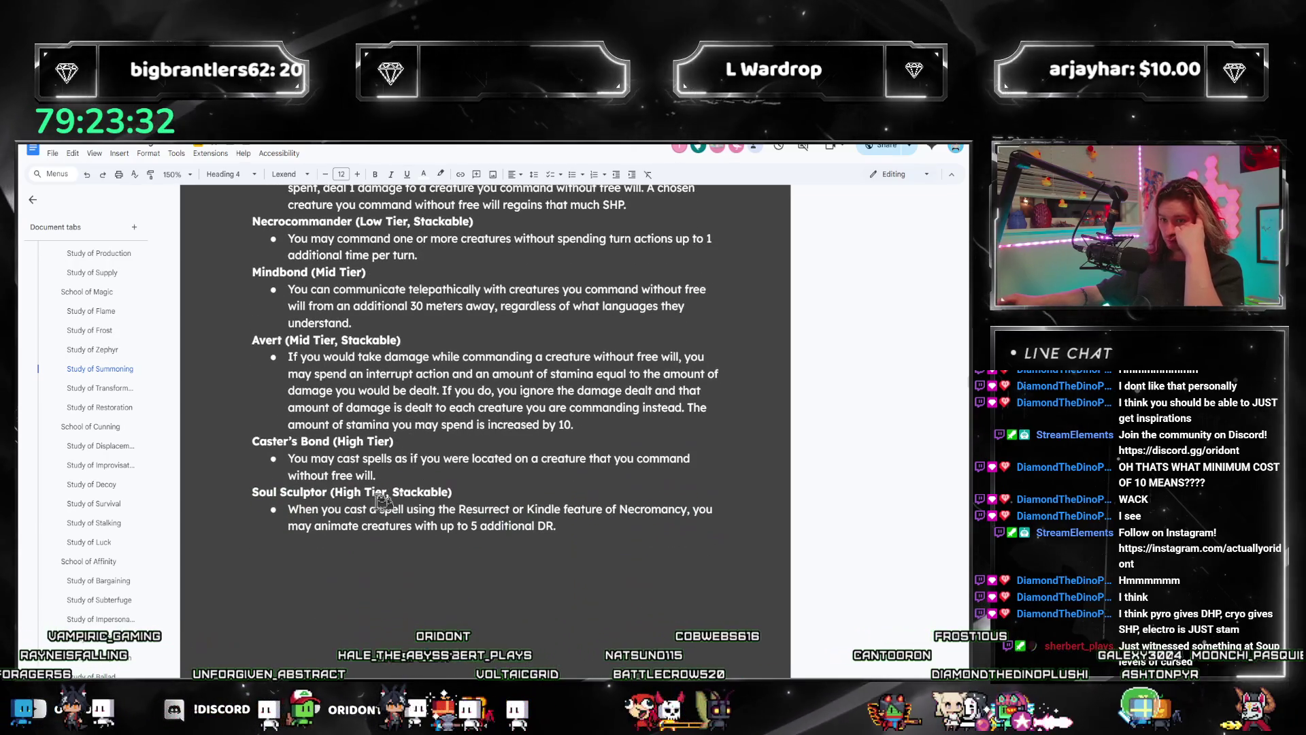
scroll(419, 498, "down", 3)
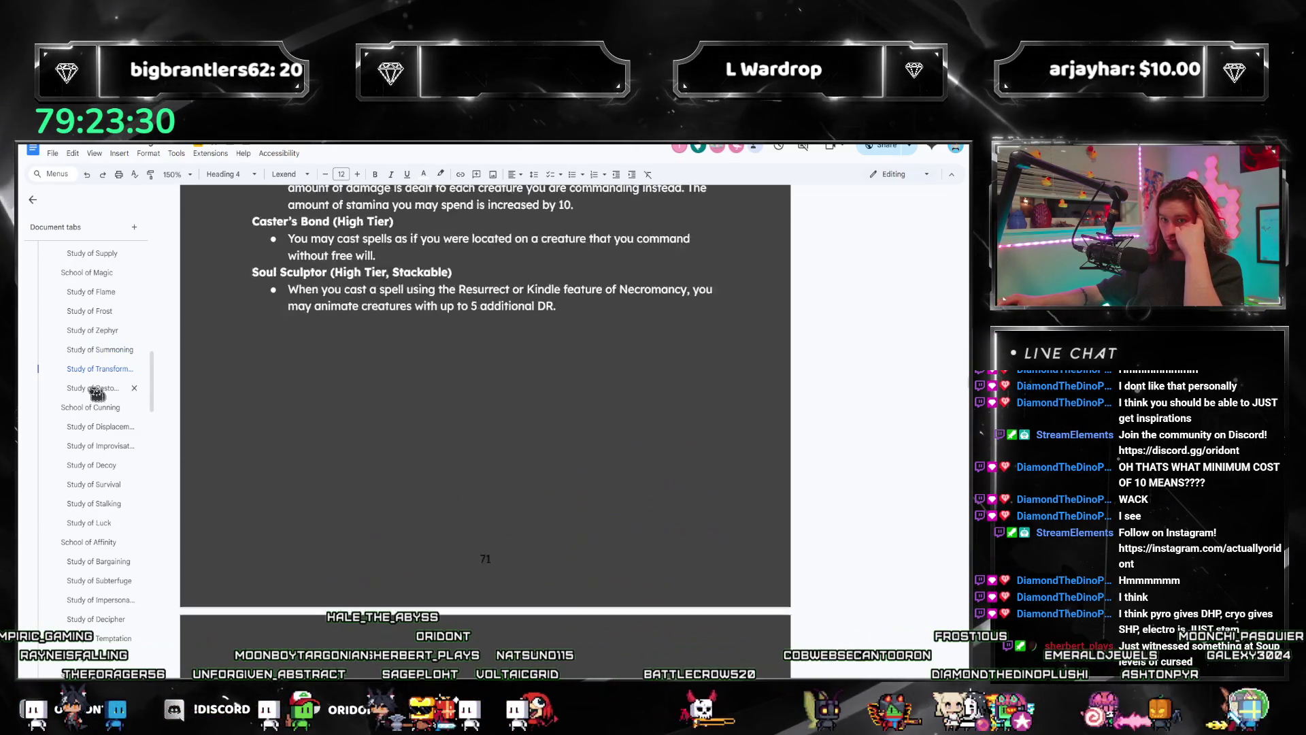
scroll(625, 436, "down", 3)
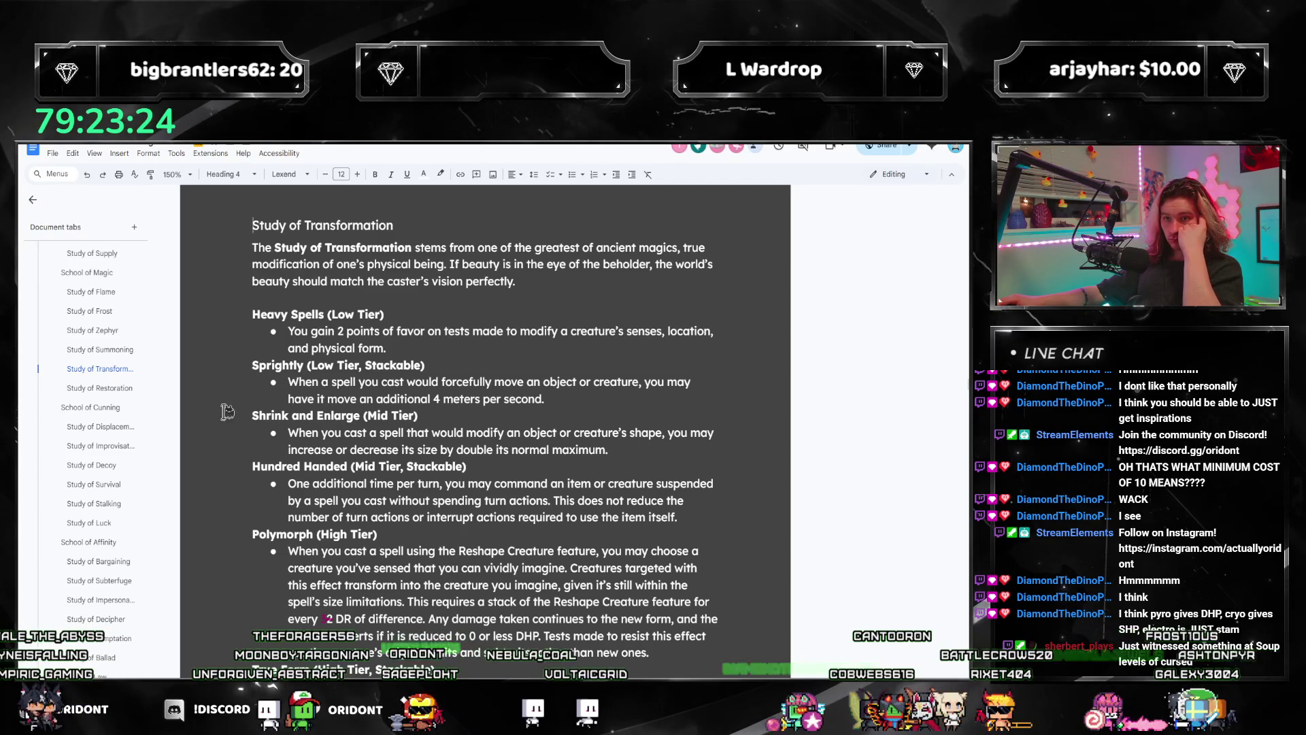
scroll(227, 412, "down", 1)
scroll(184, 408, "down", 2)
scroll(134, 403, "down", 1)
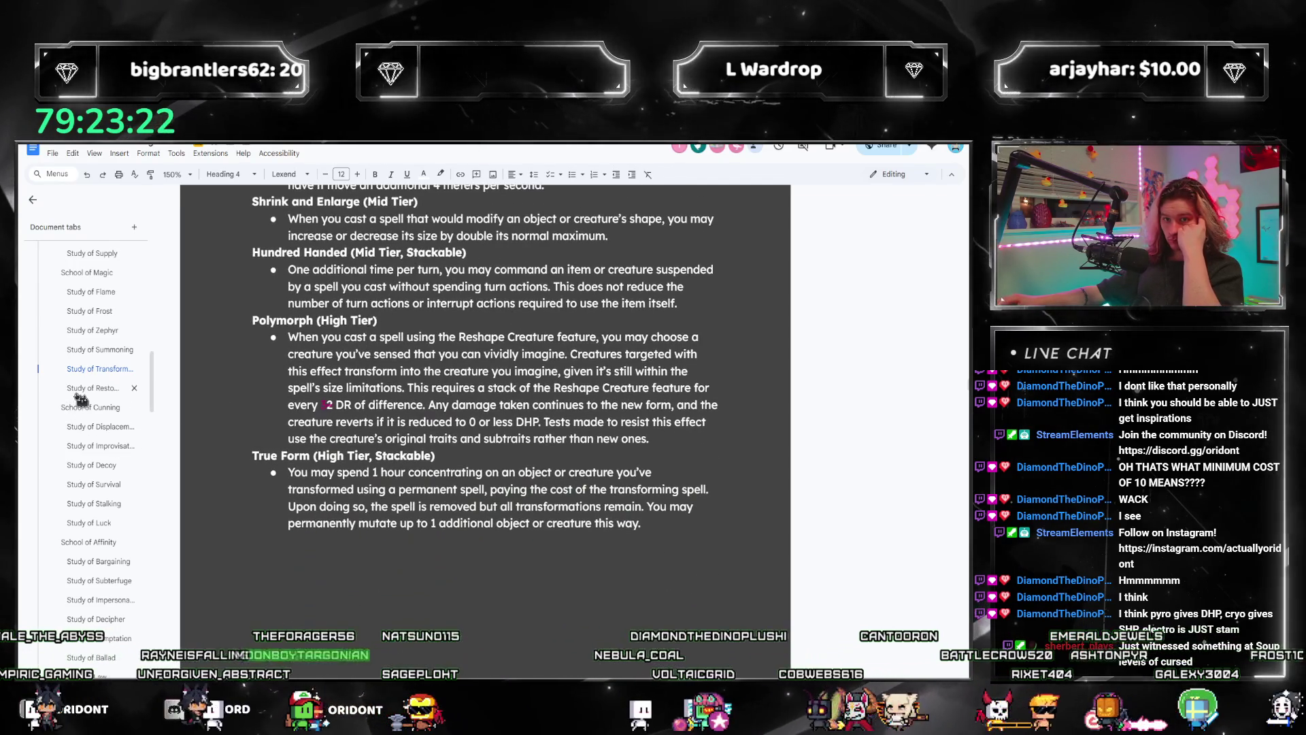
Step: Jump to the Study of Restoration section from the document outline
left_click(79, 392)
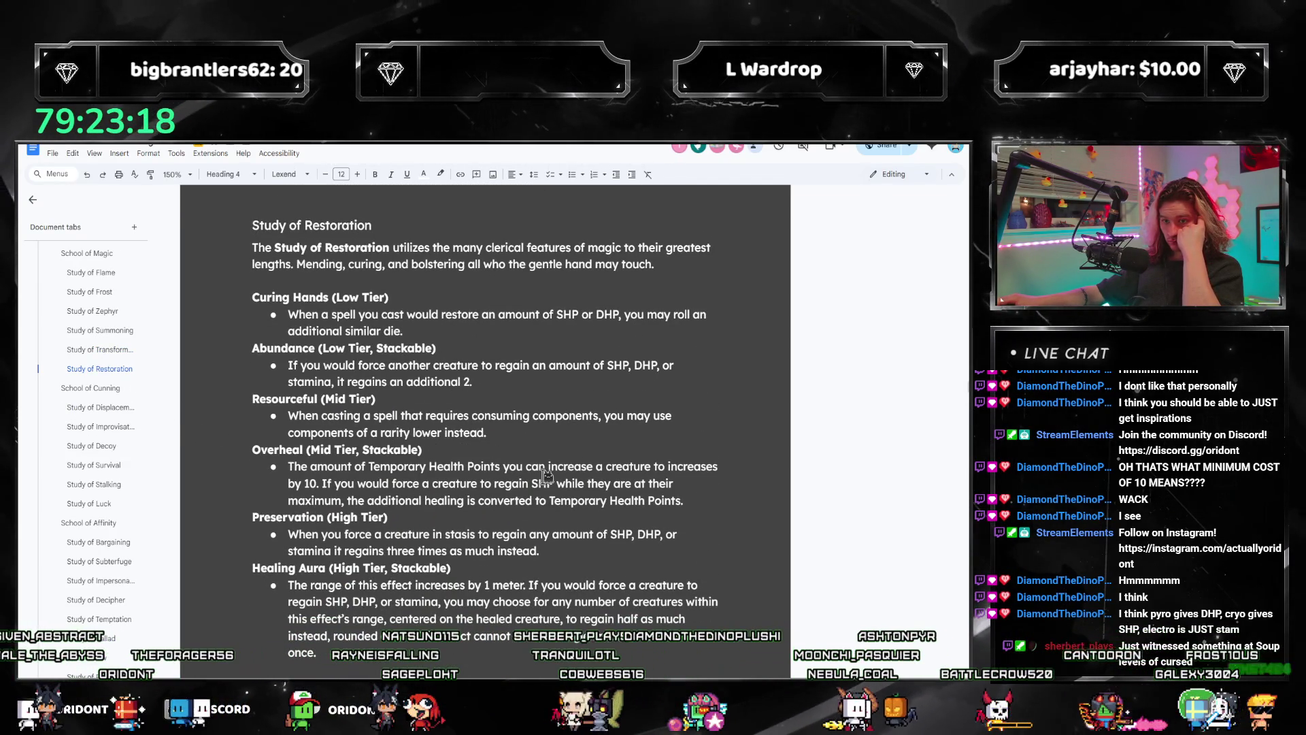
left_click(416, 368)
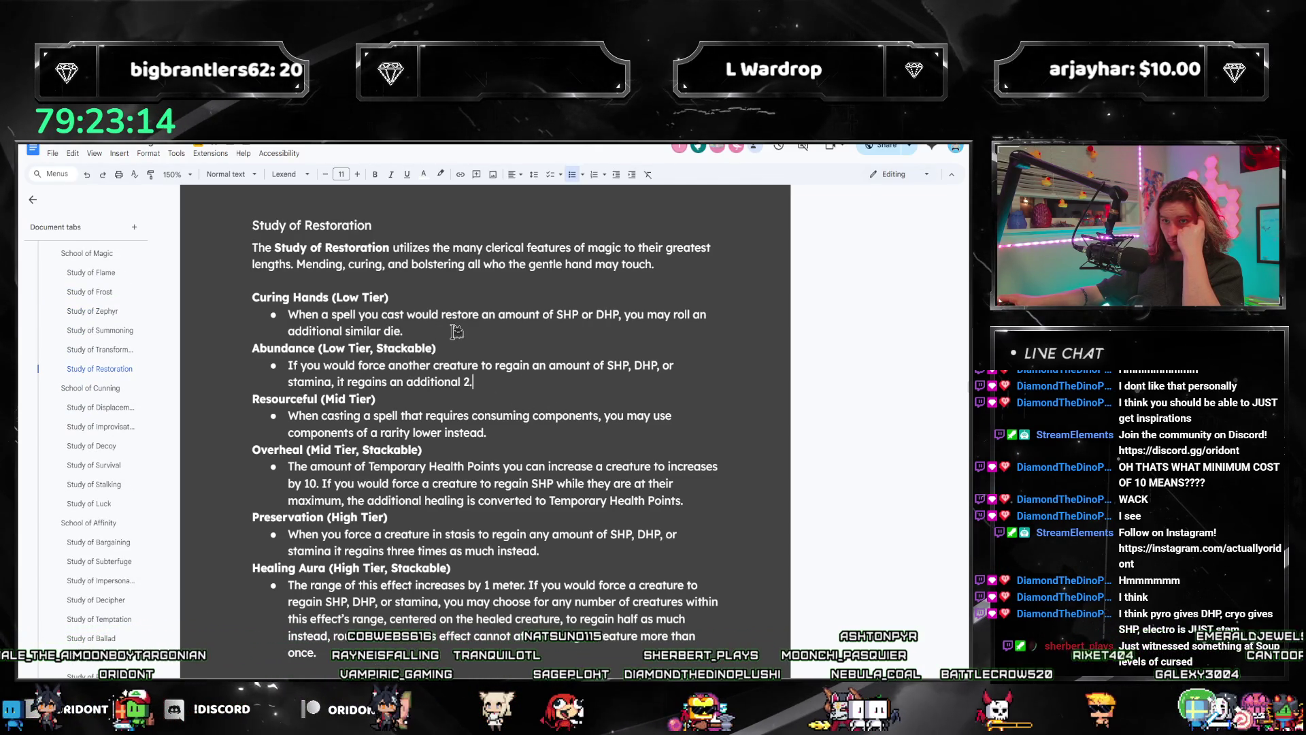
left_click_drag(473, 382, 276, 370)
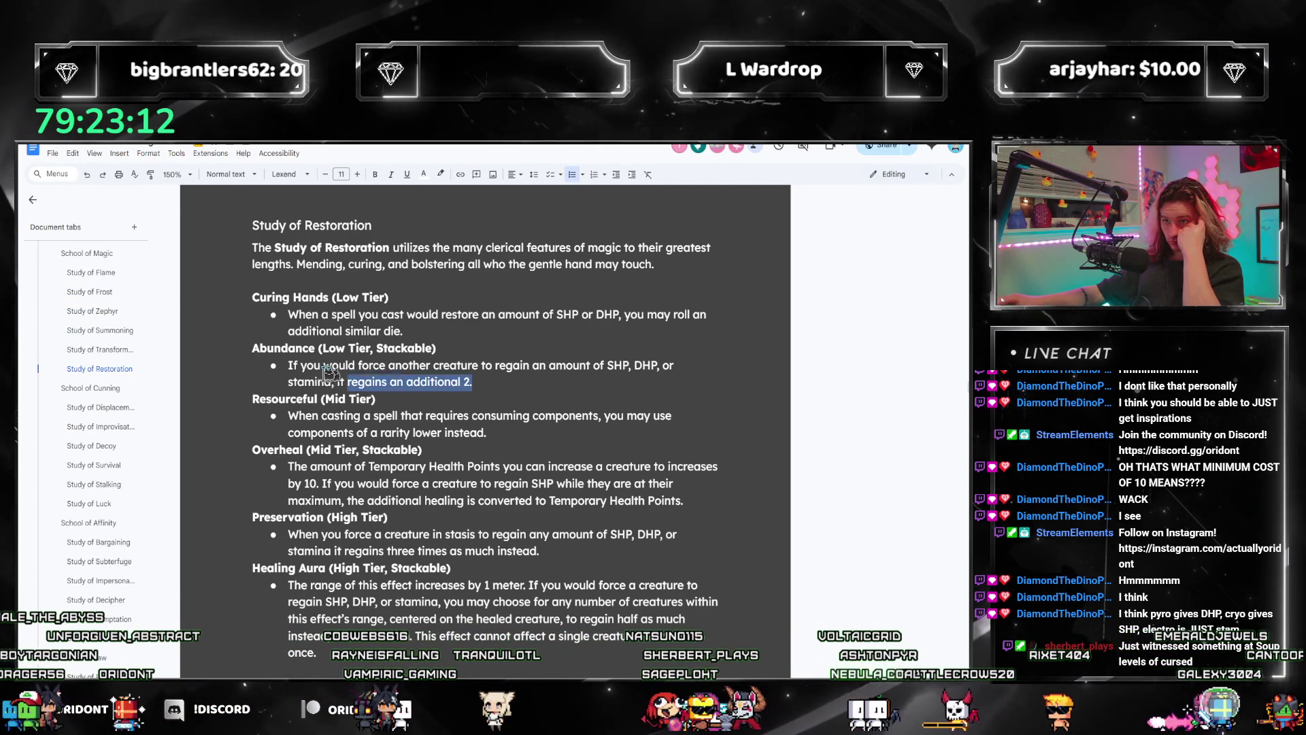
left_click(492, 391)
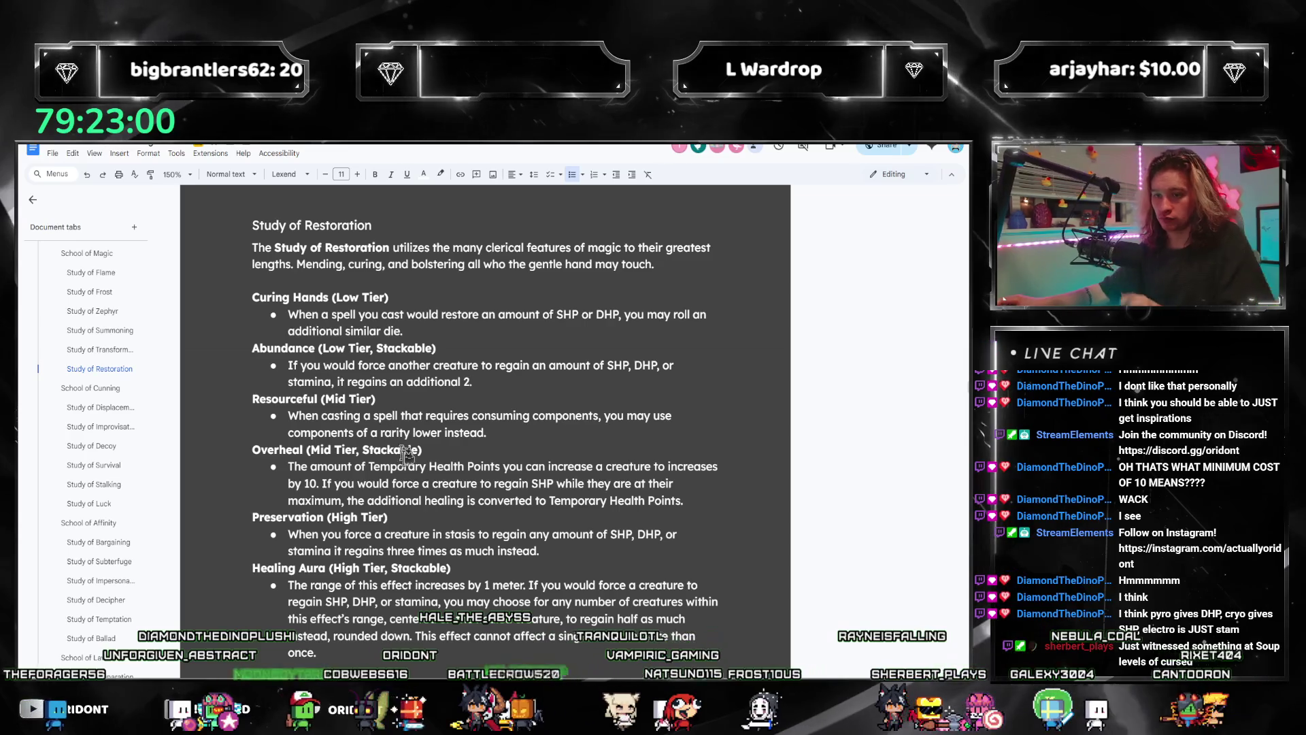
left_click(426, 500)
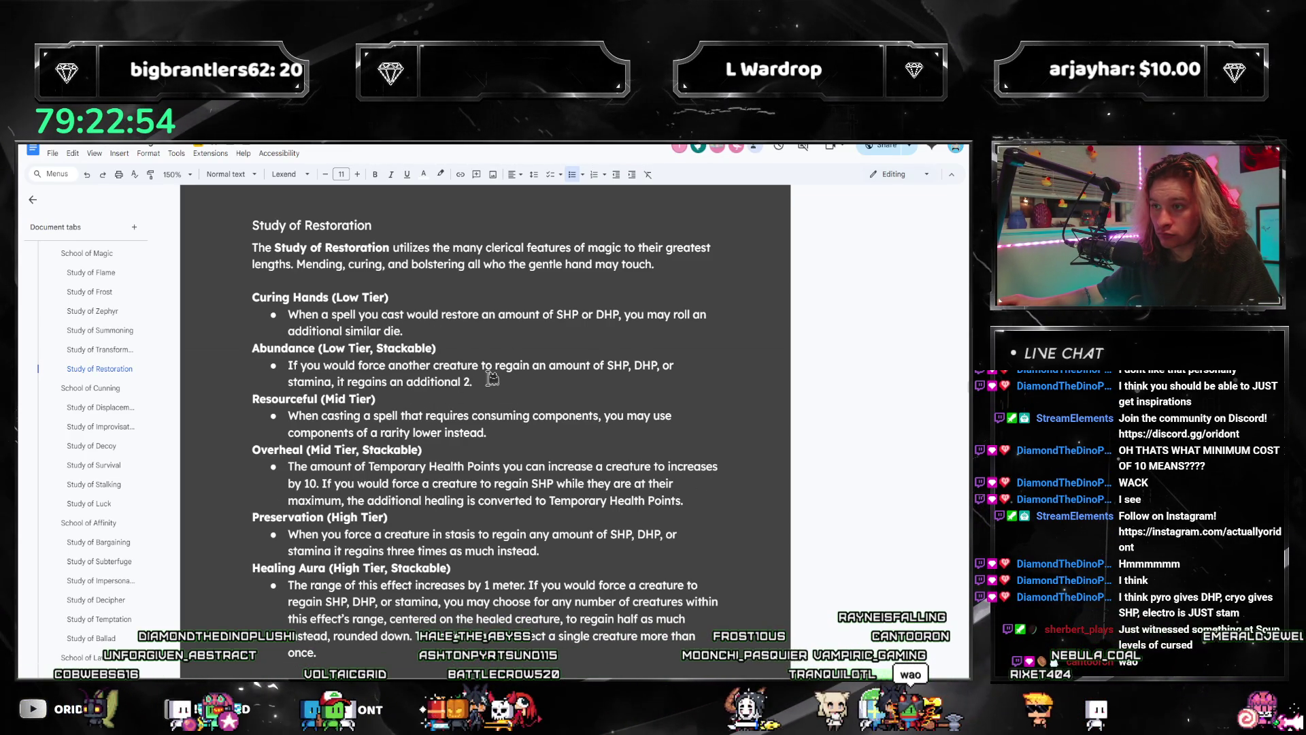
left_click_drag(404, 331, 291, 316)
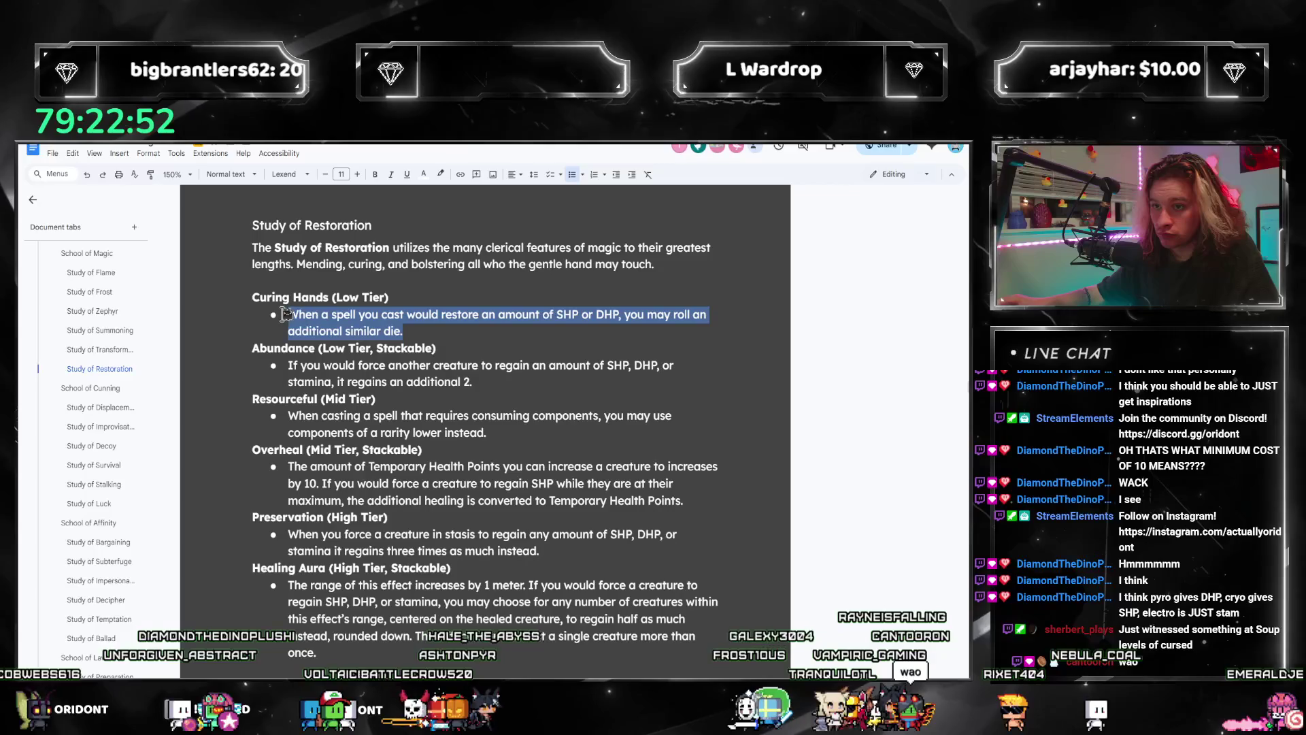
left_click(472, 381)
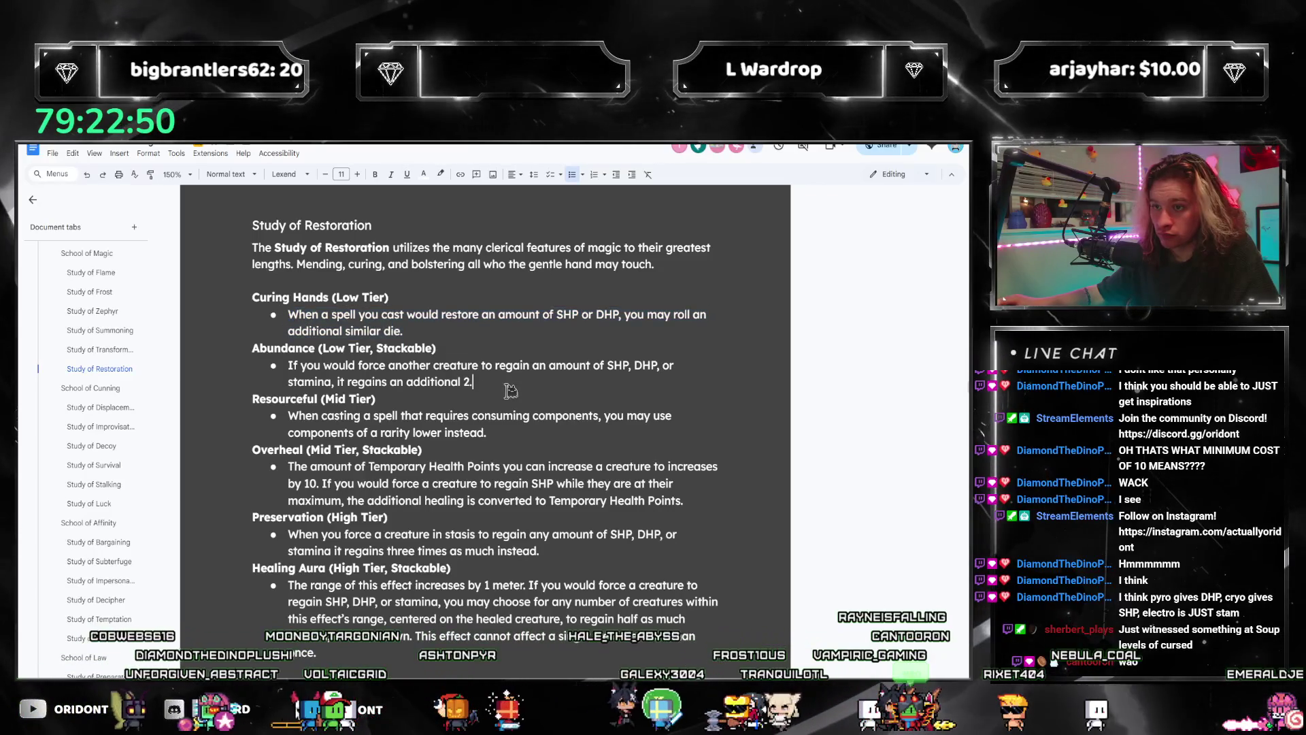
left_click_drag(505, 384, 294, 364)
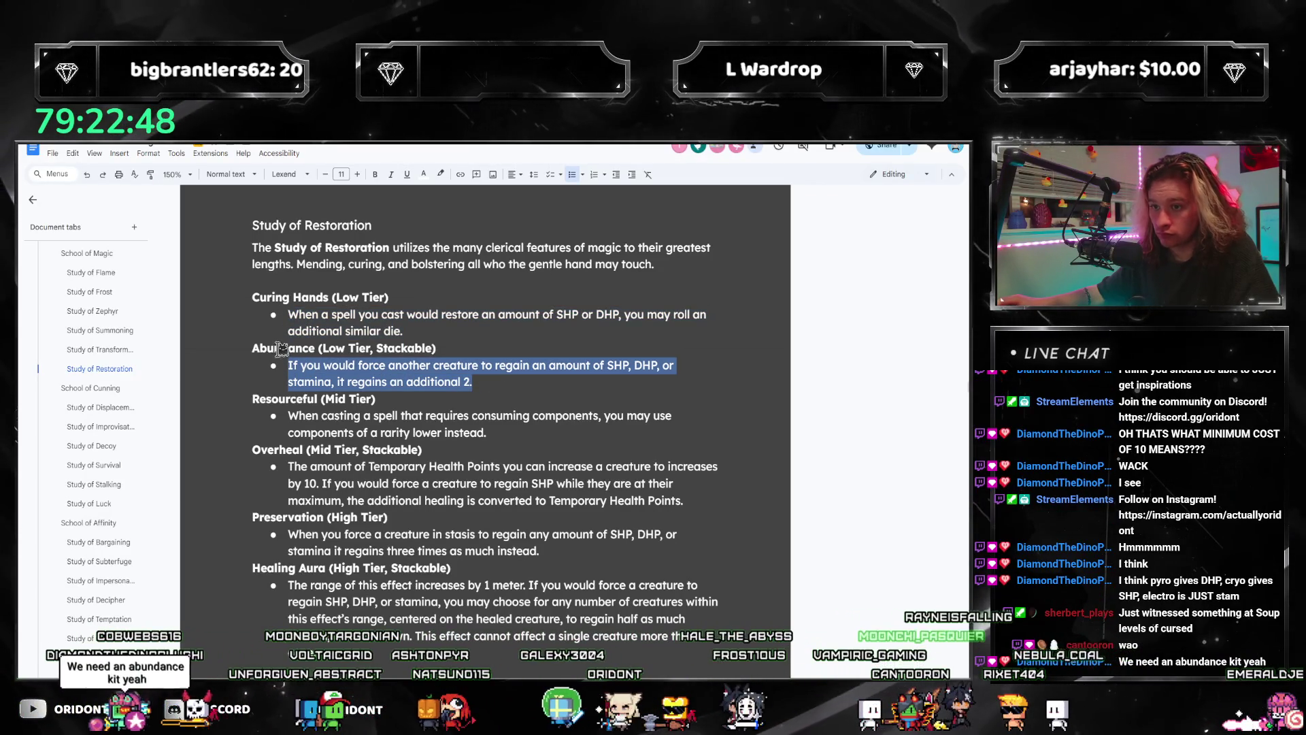
scroll(138, 412, "down", 3)
left_click_drag(155, 415, 91, 564)
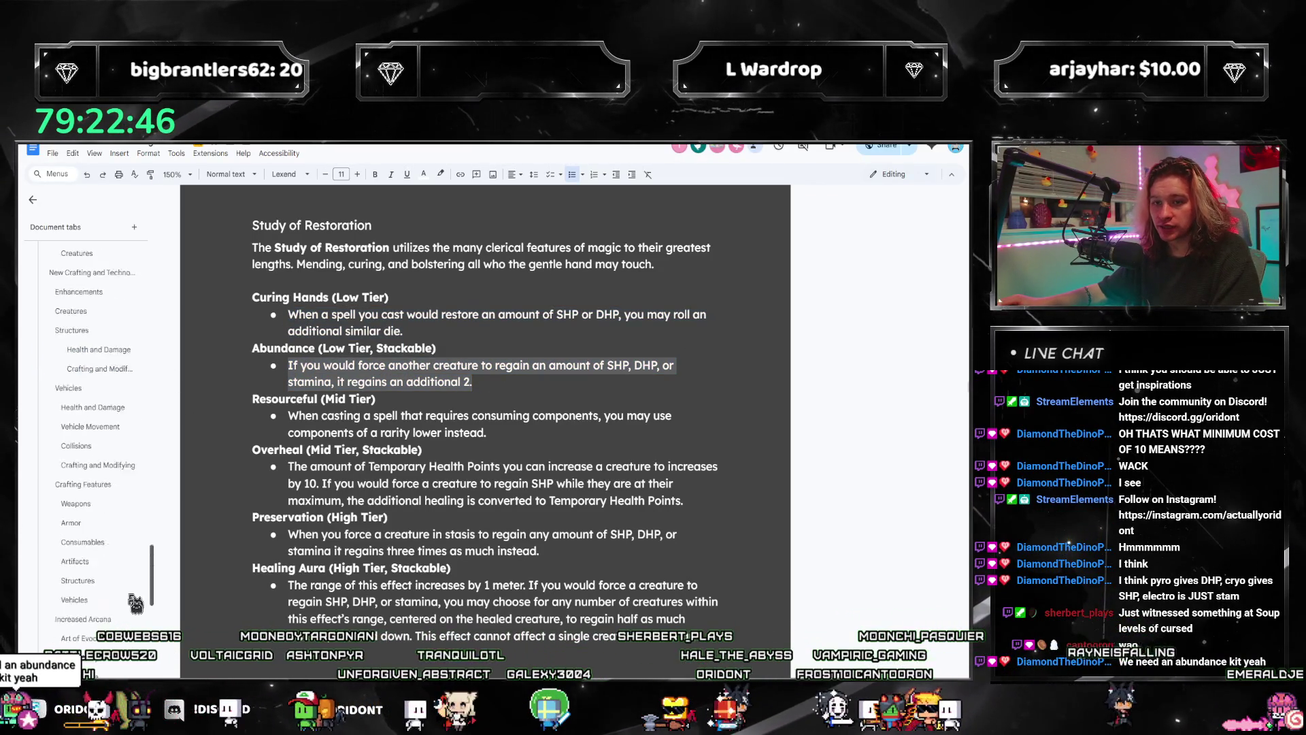
Step: Start a Clerical (+2 DR) heading below Electromaniac with a bulleted list under it
left_click(68, 528)
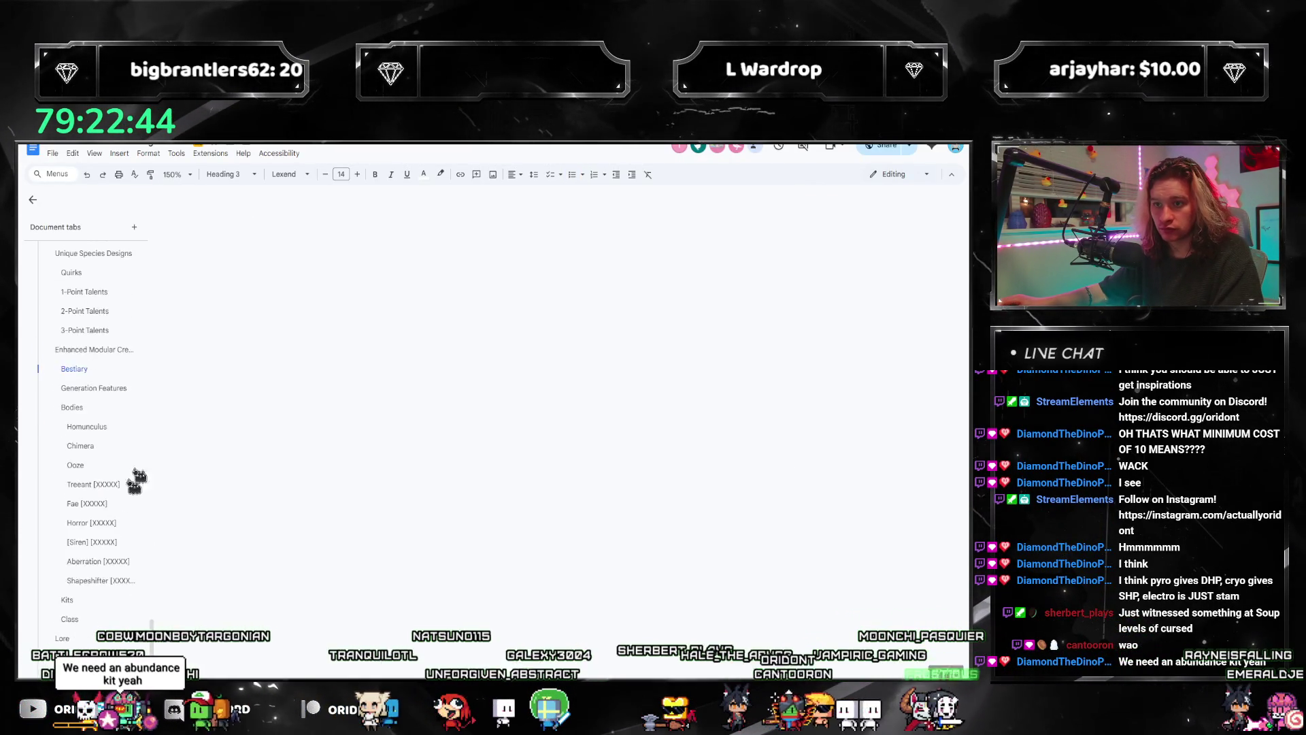
scroll(351, 438, "down", 3)
scroll(350, 440, "down", 1)
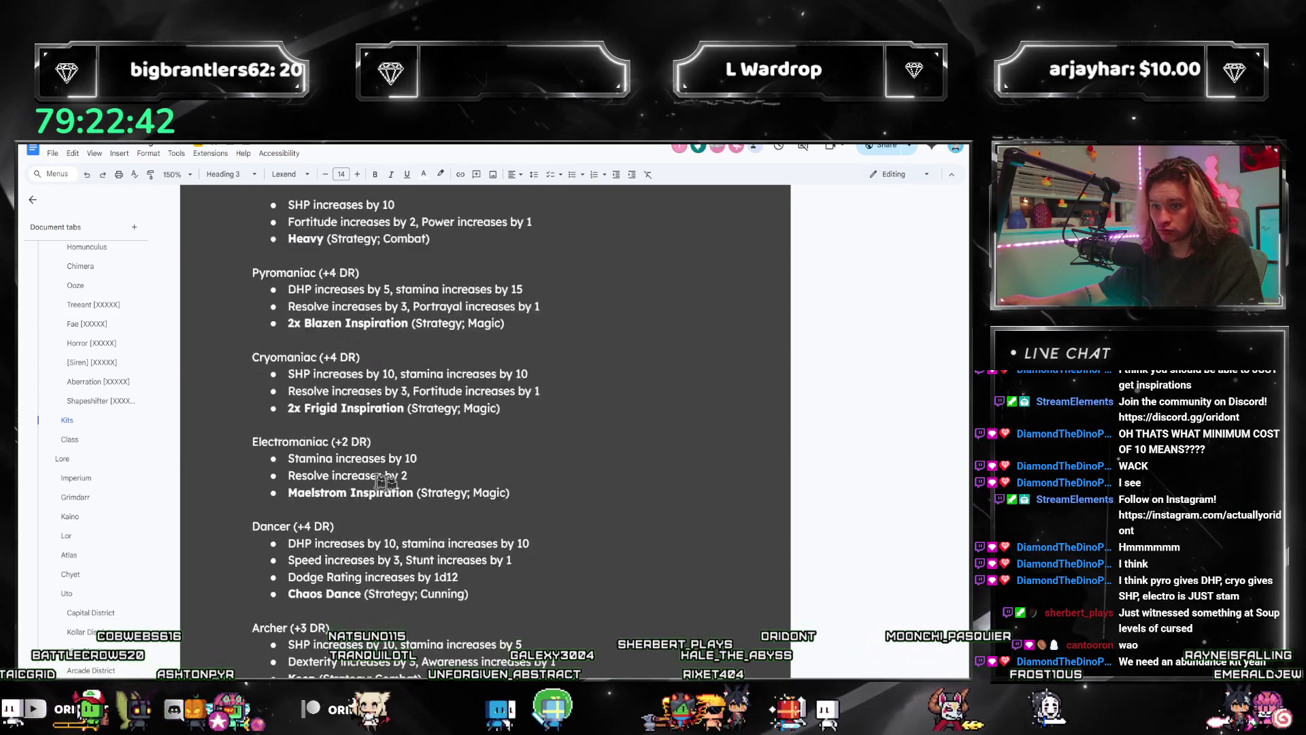
left_click(531, 467)
key("Return")
key("Return")
type("A")
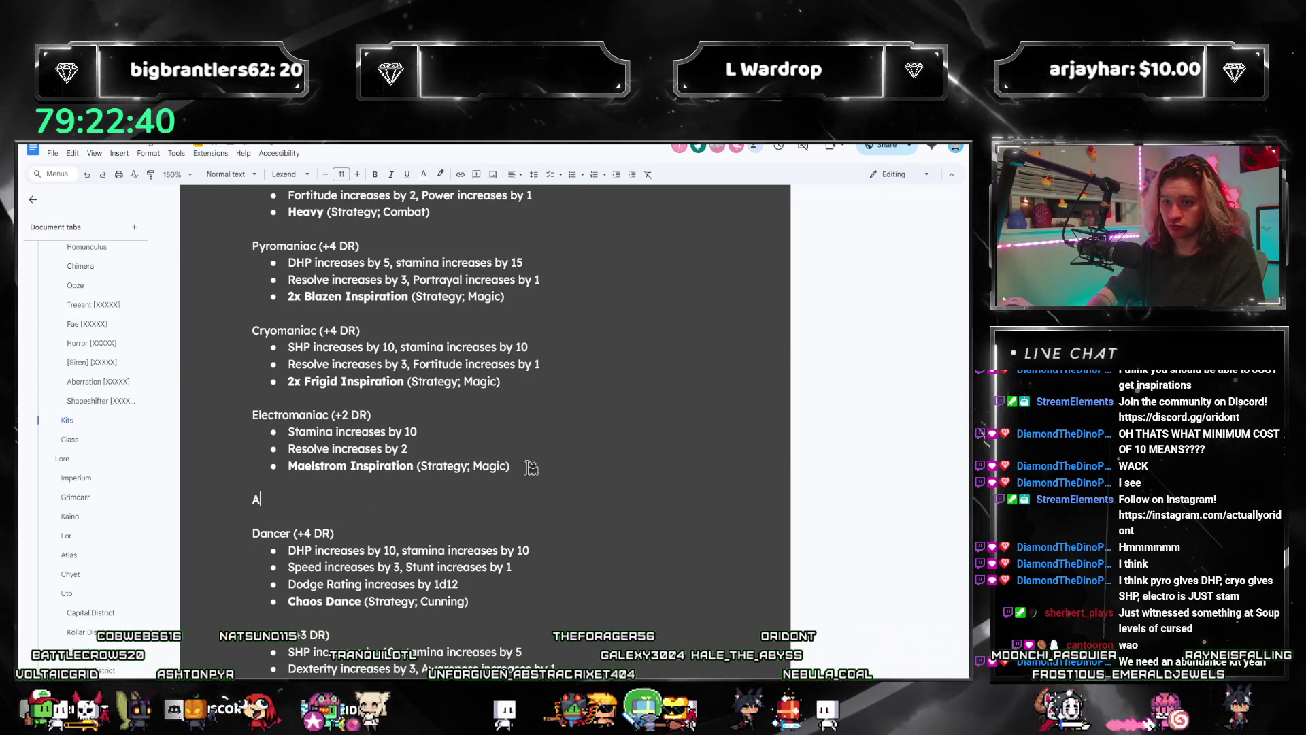
type("bu")
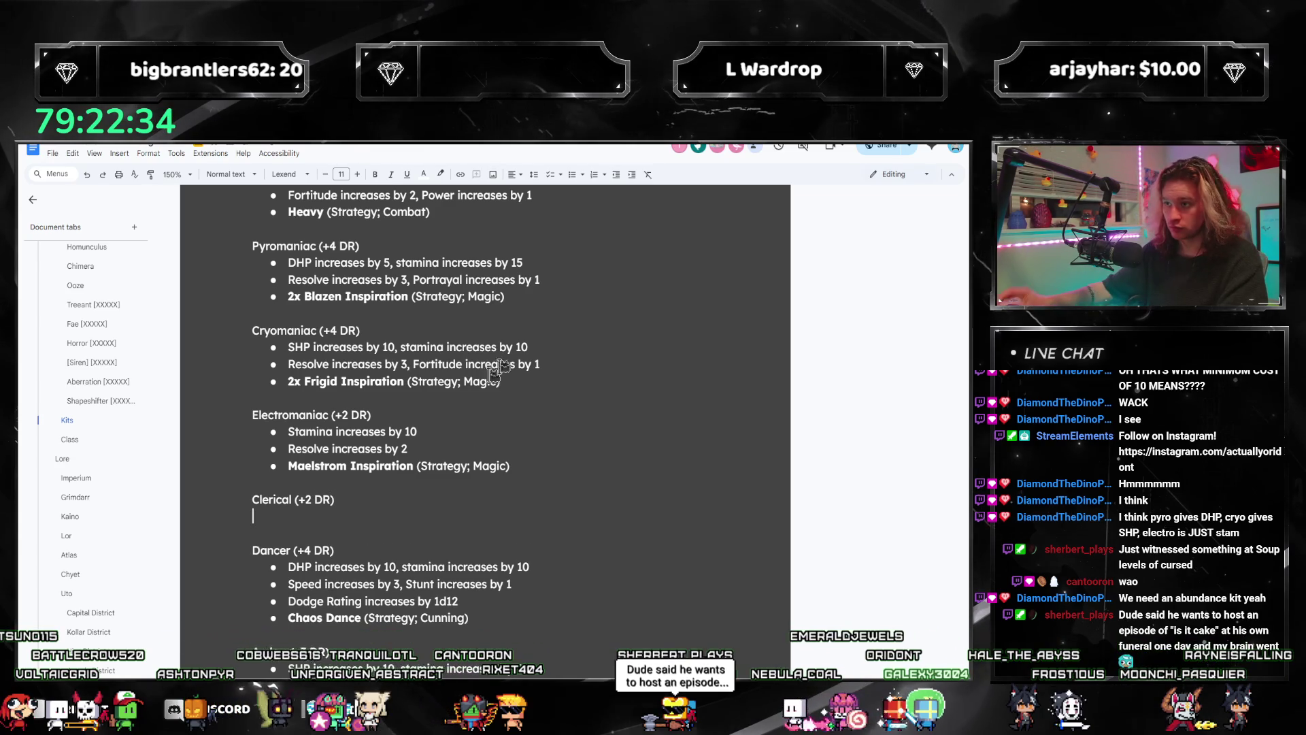
left_click(574, 176)
type("SHP ")
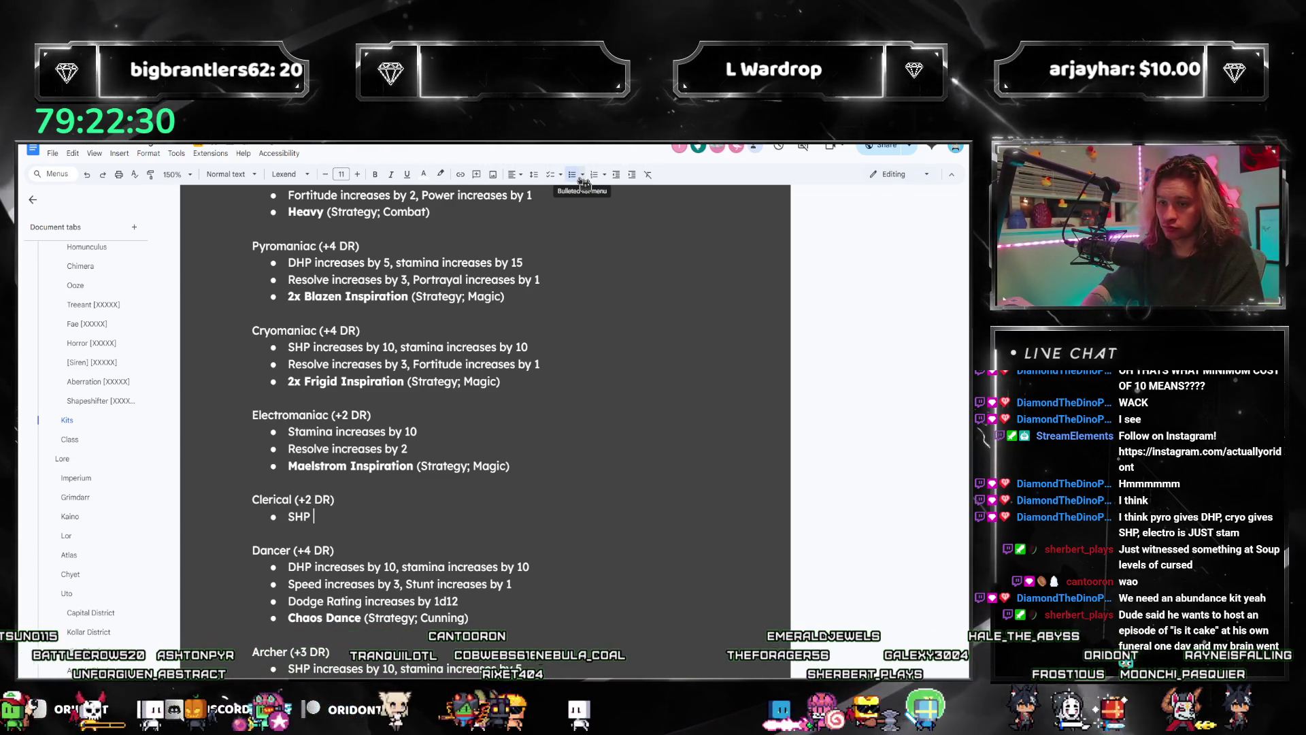
type("increases by 5")
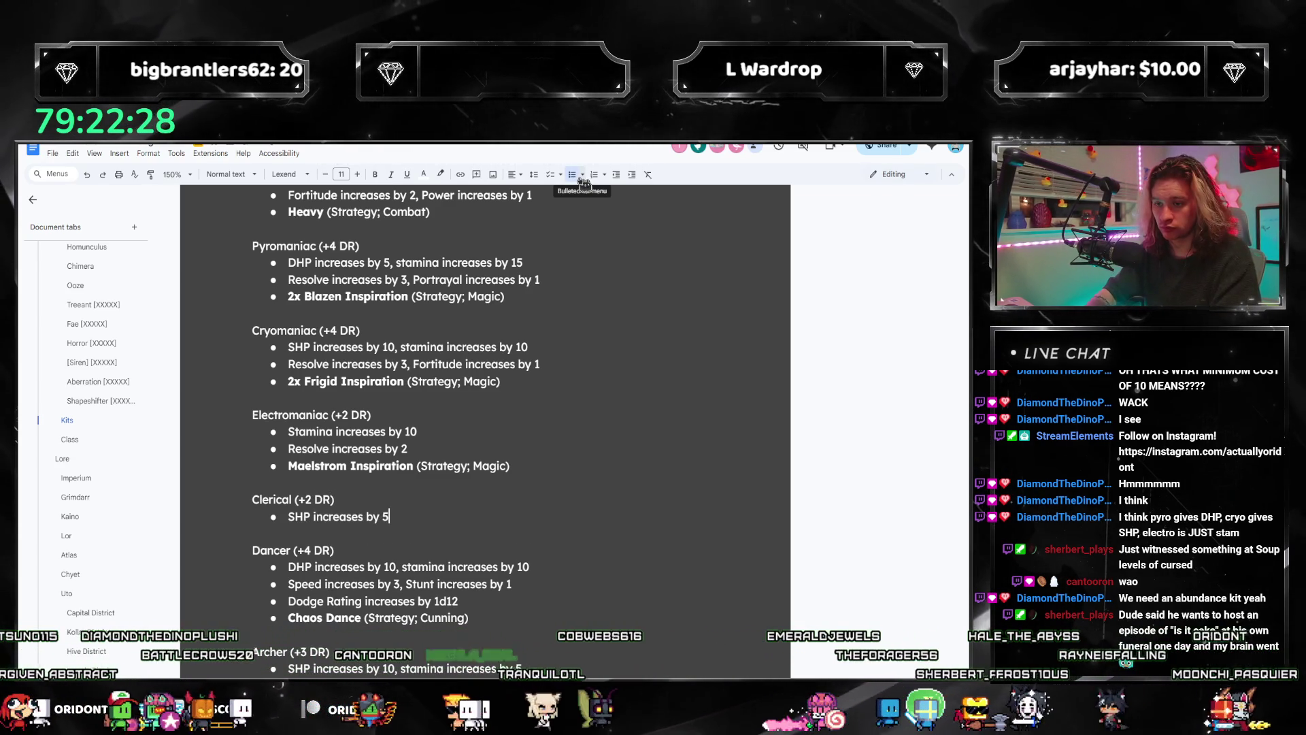
type(", stamina increases by 5")
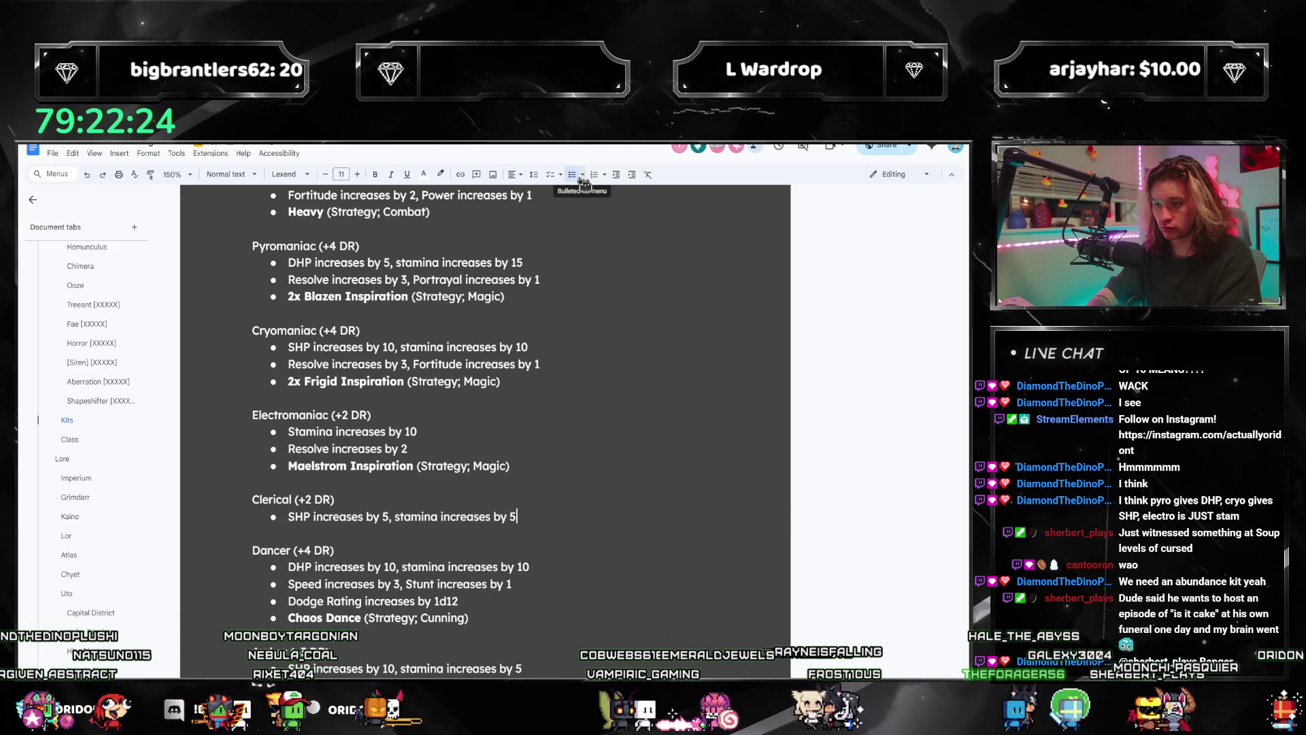
Step: Add SHP +5 and stamina +5 bullets, an empty bullet, and a bold Abundance (Strategy; Magic) entry
key("Return")
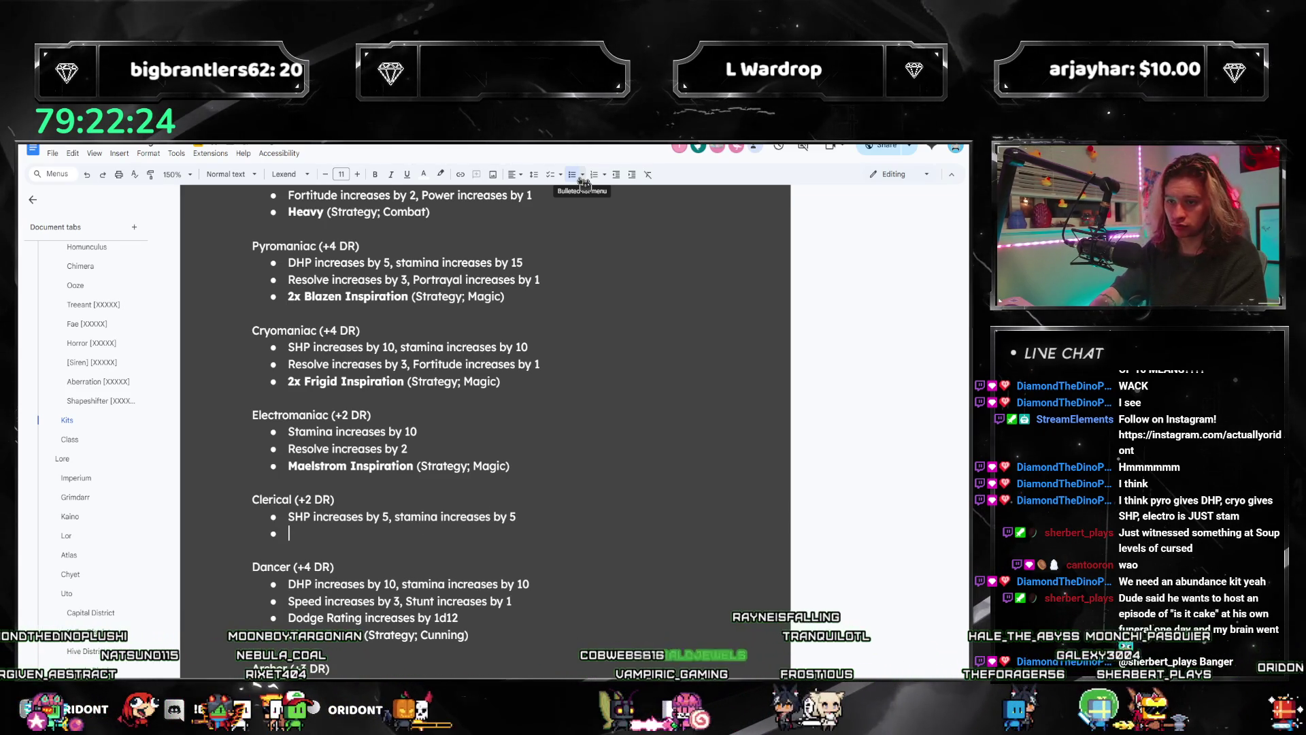
key("Return")
key("ctrl+b")
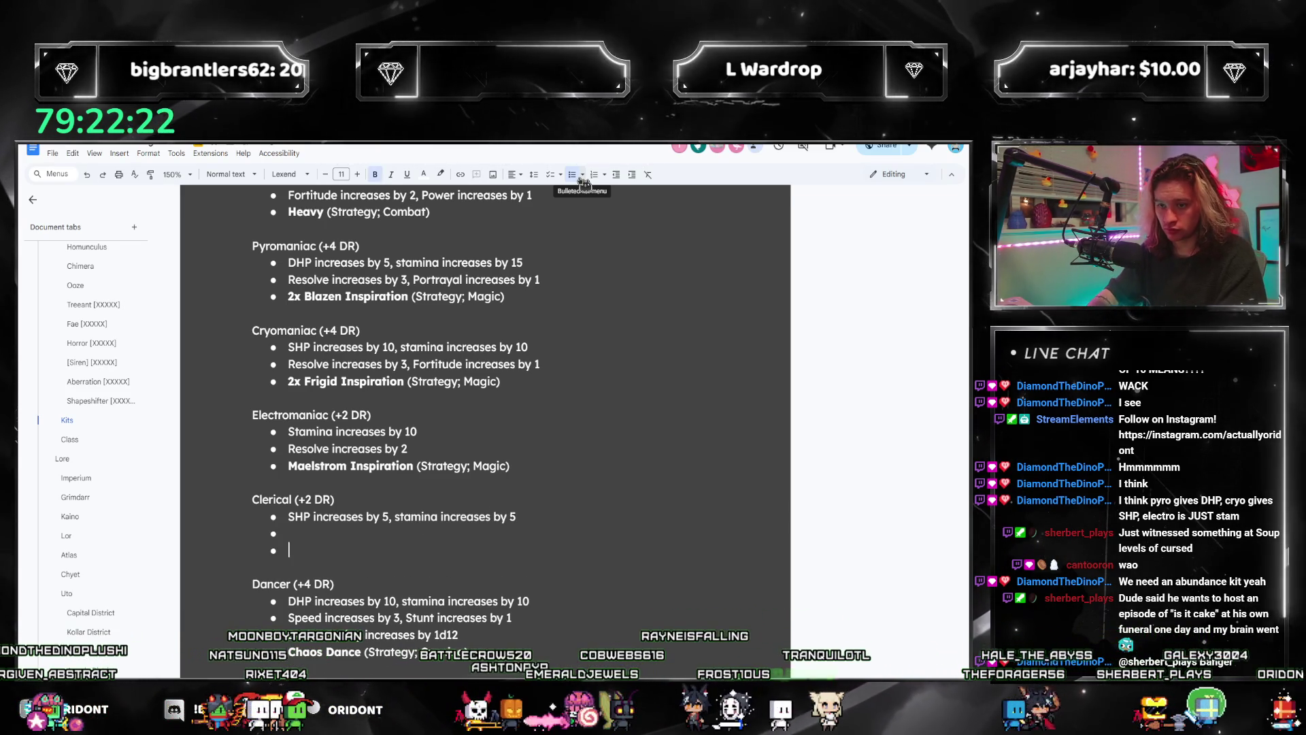
type("Abundance")
key("ctrl+b")
type("(")
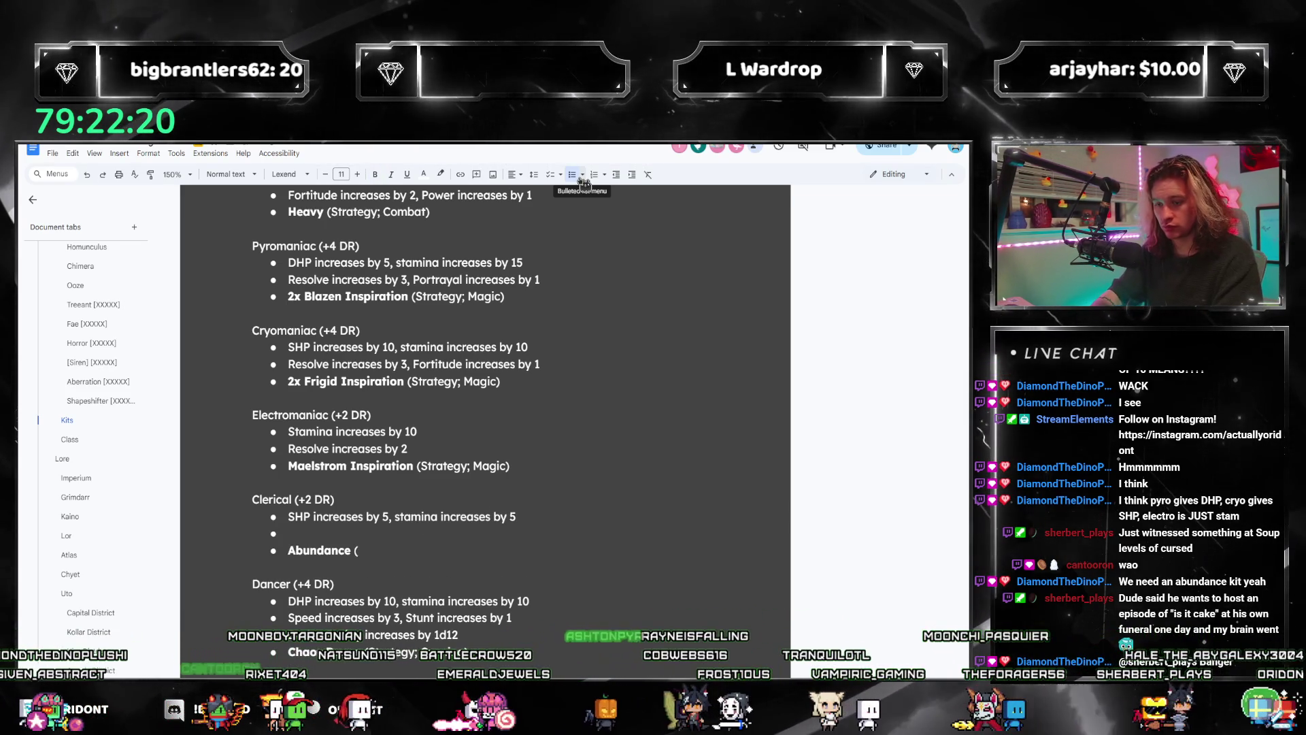
type("Re")
key("BackSpace")
key("BackSpace")
type("Strategy; Magic")
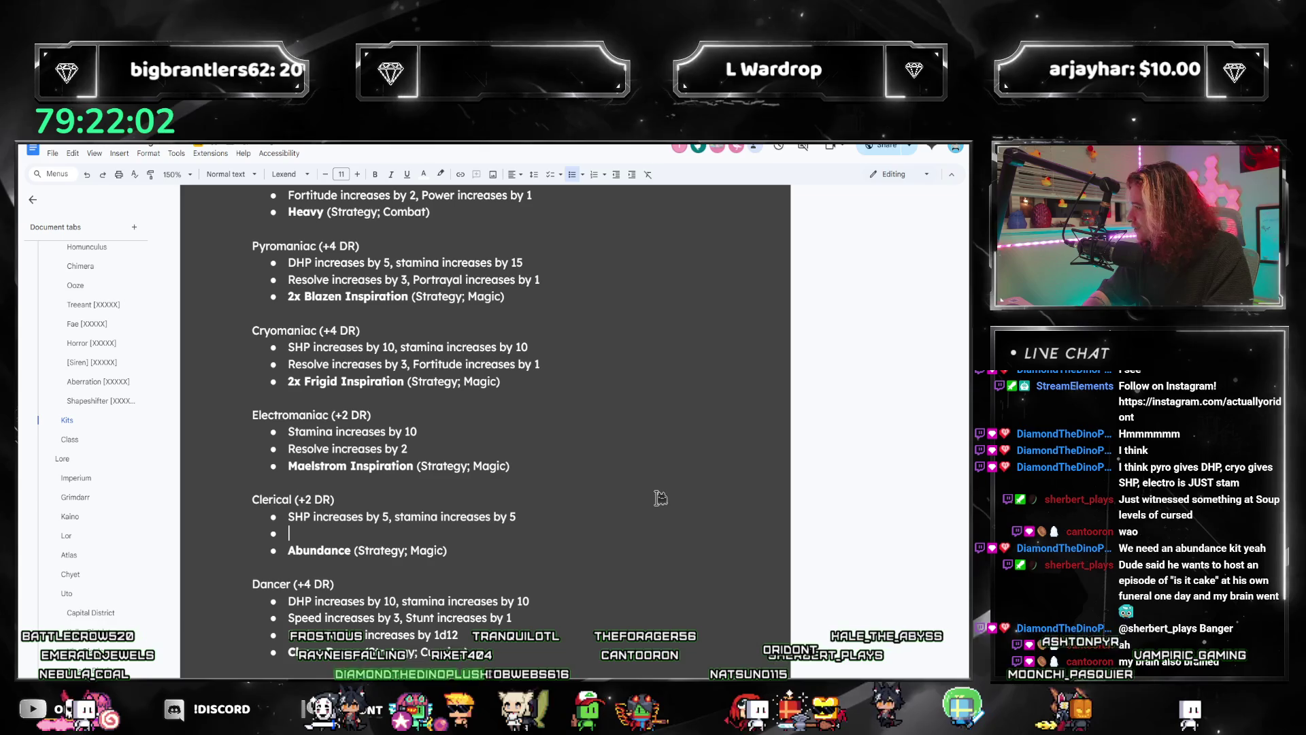
type("Re")
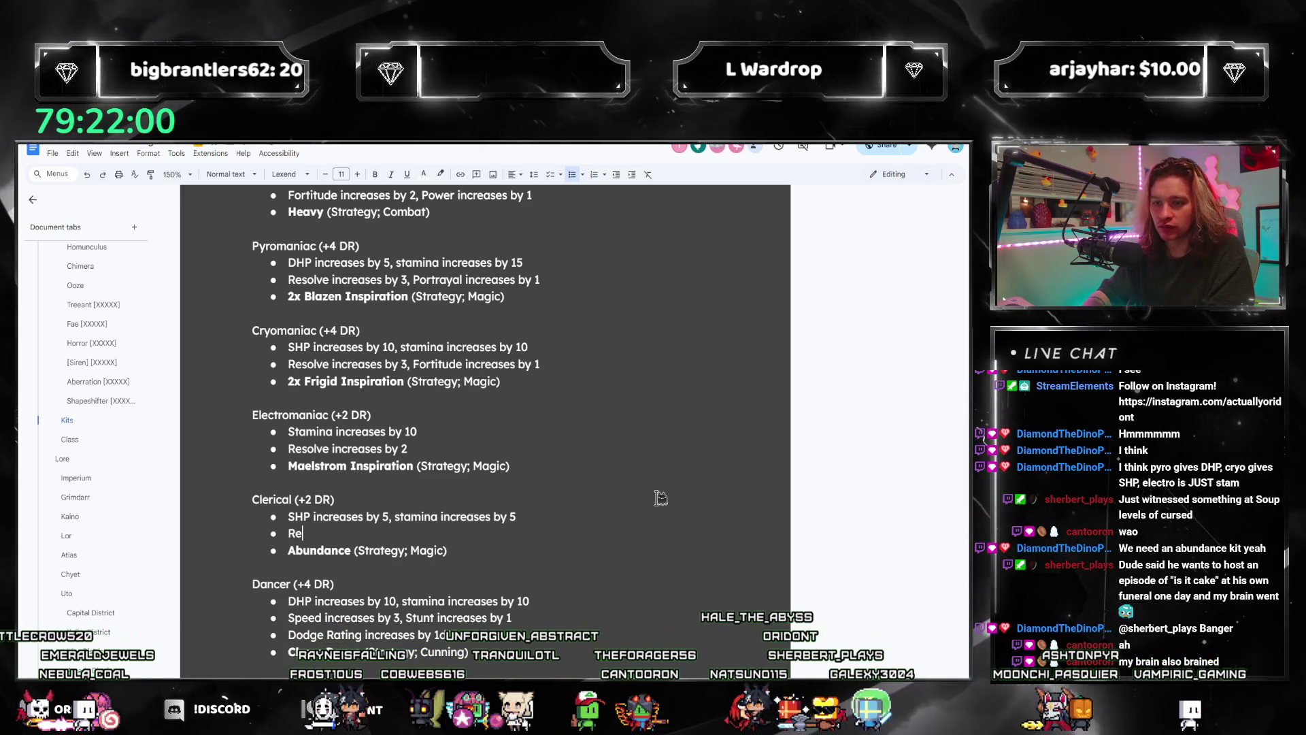
type("solve increases by 1,")
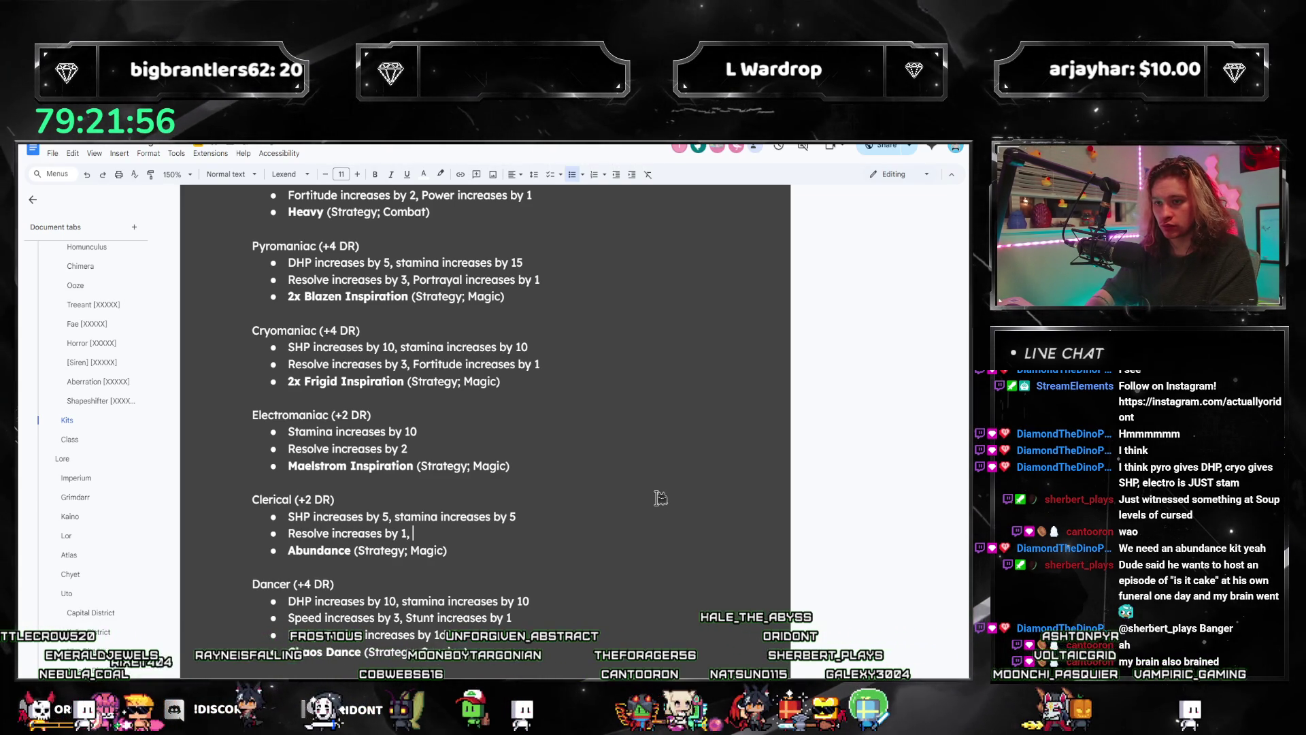
scroll(558, 456, "up", 2)
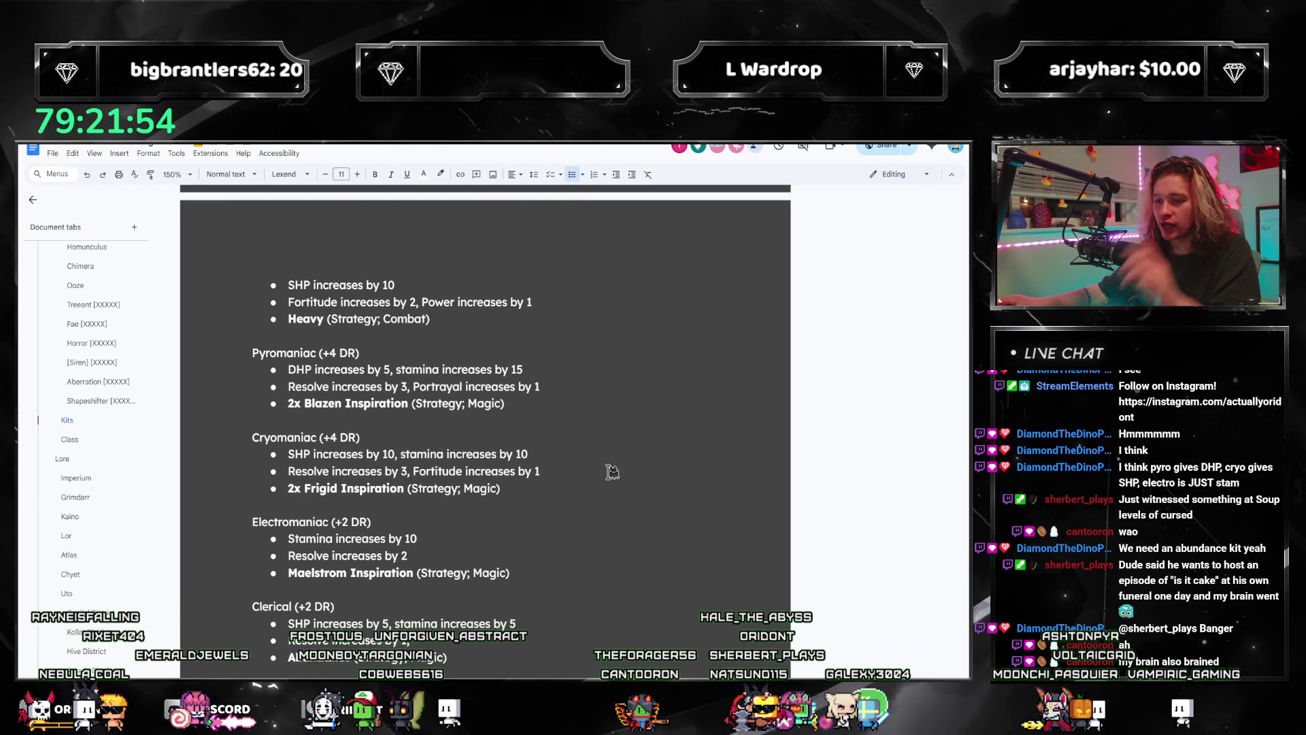
Step: Reword Clerical's second bullet to Resolve and Appeal increases by 1
left_click(566, 477)
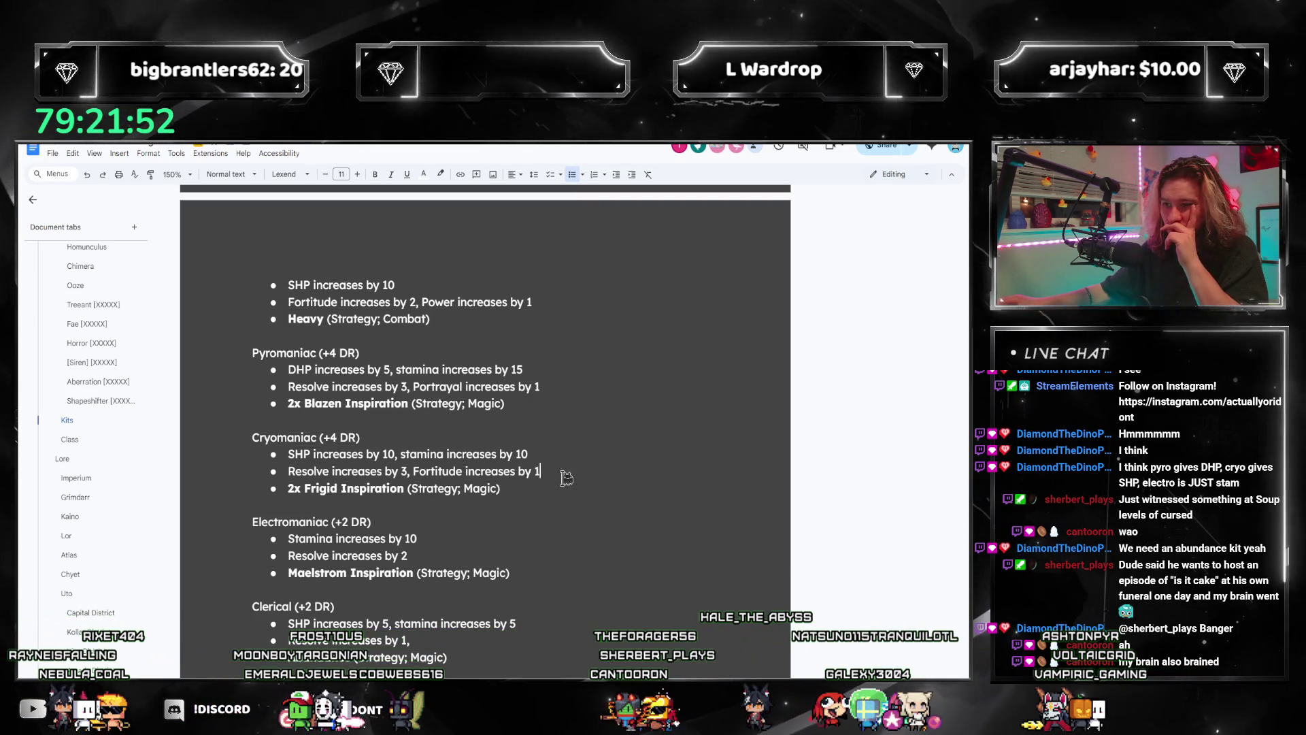
scroll(510, 594, "down", 2)
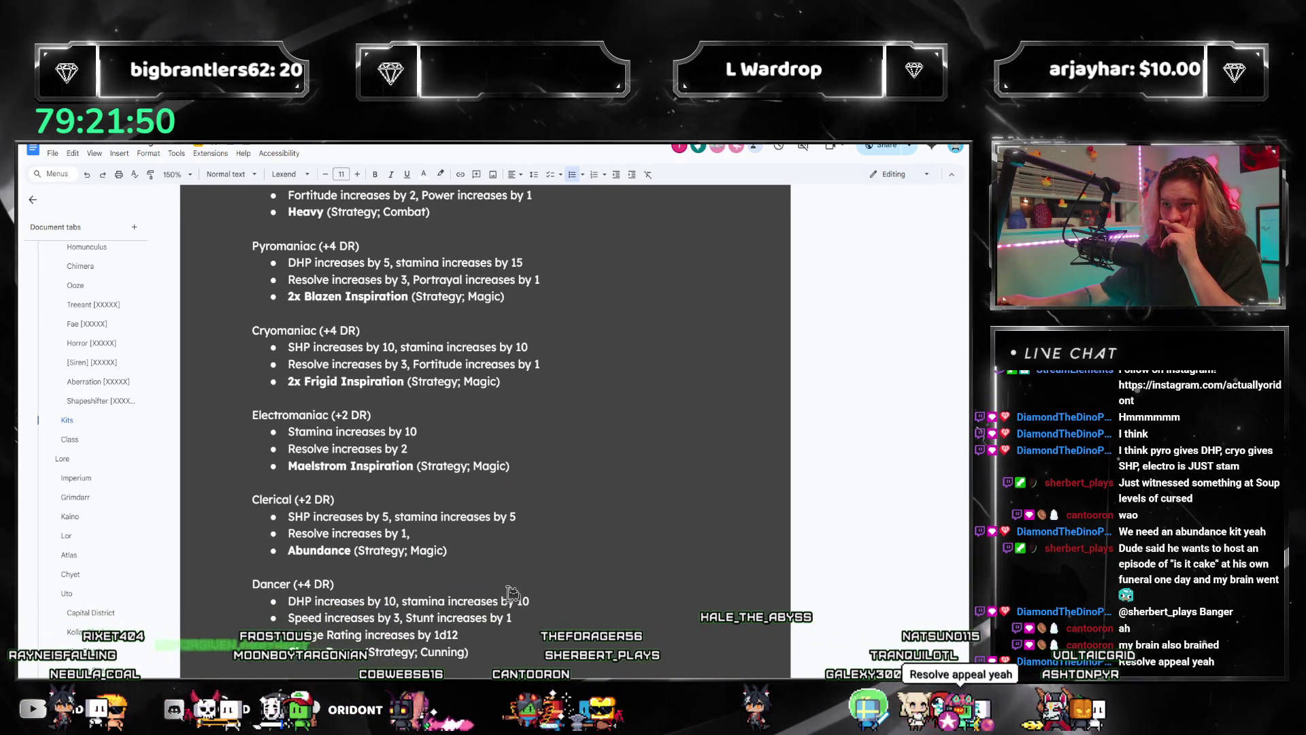
left_click(468, 534)
type("Appeal increases")
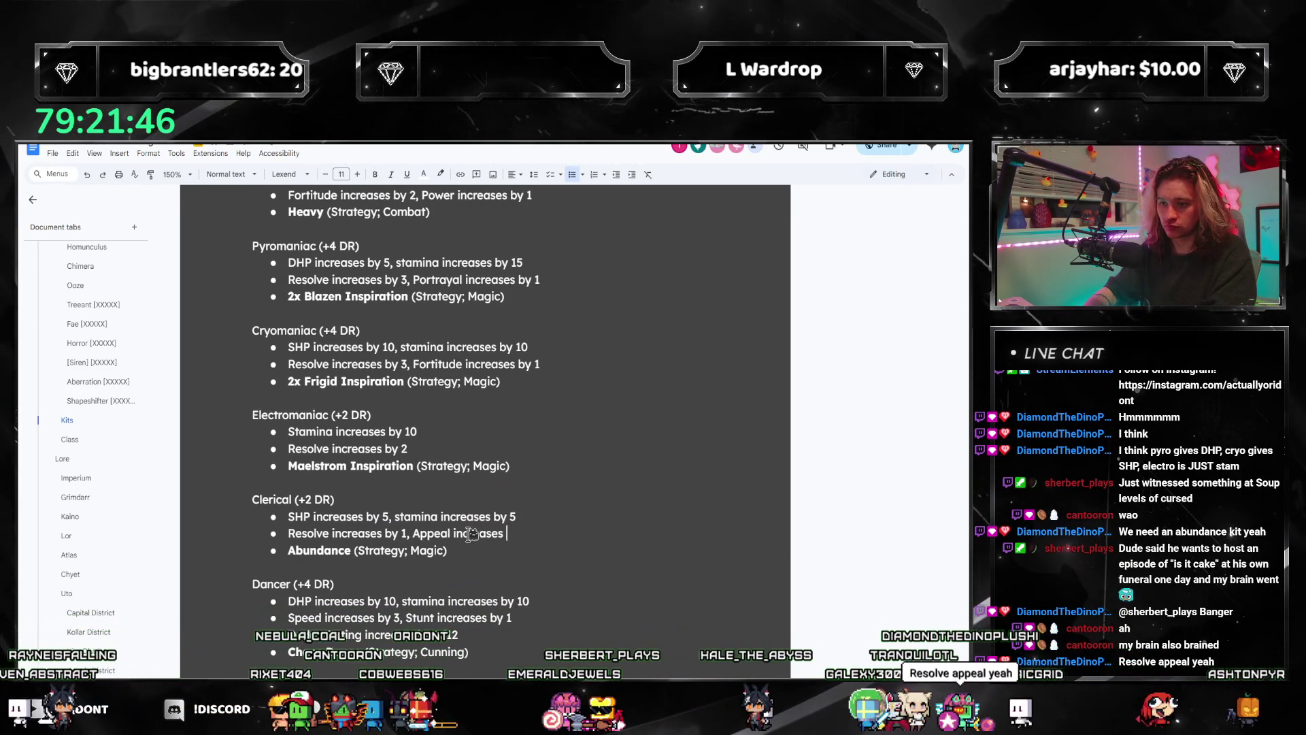
key("BackSpace")
key("BackSpace")
key("BackSpace")
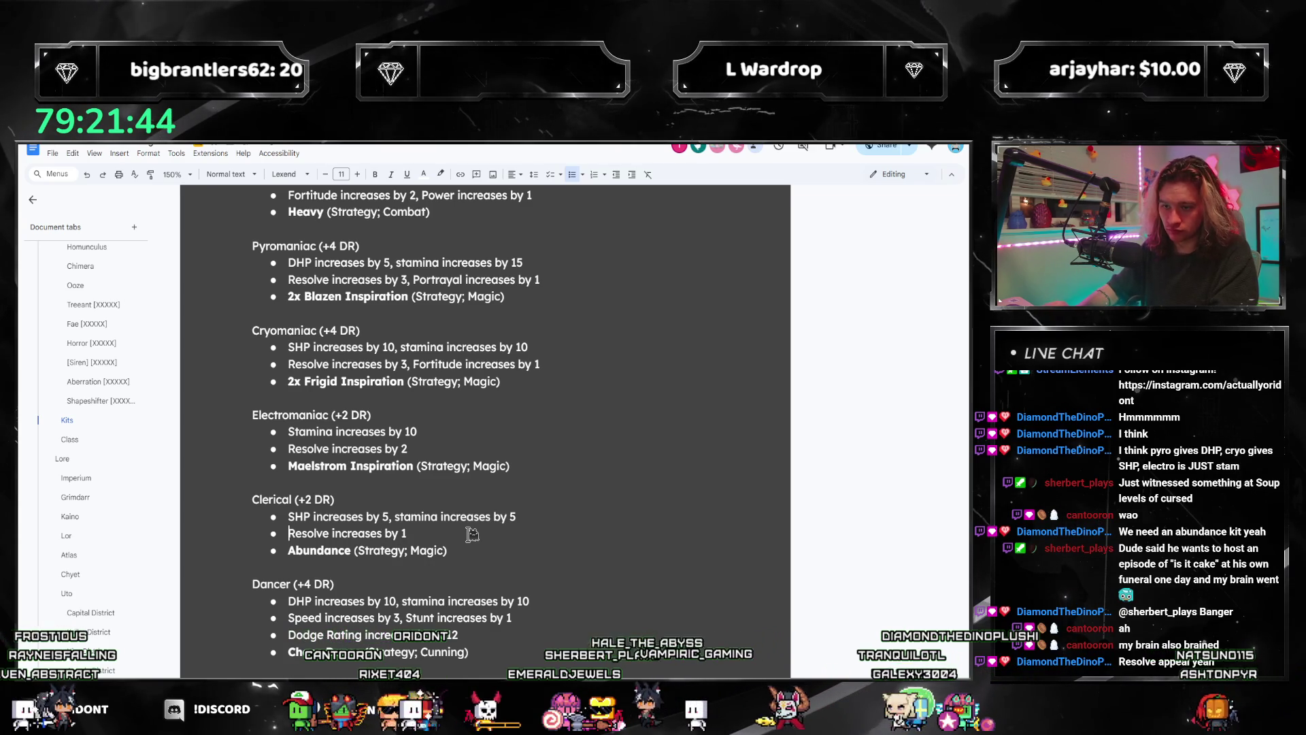
type("and A")
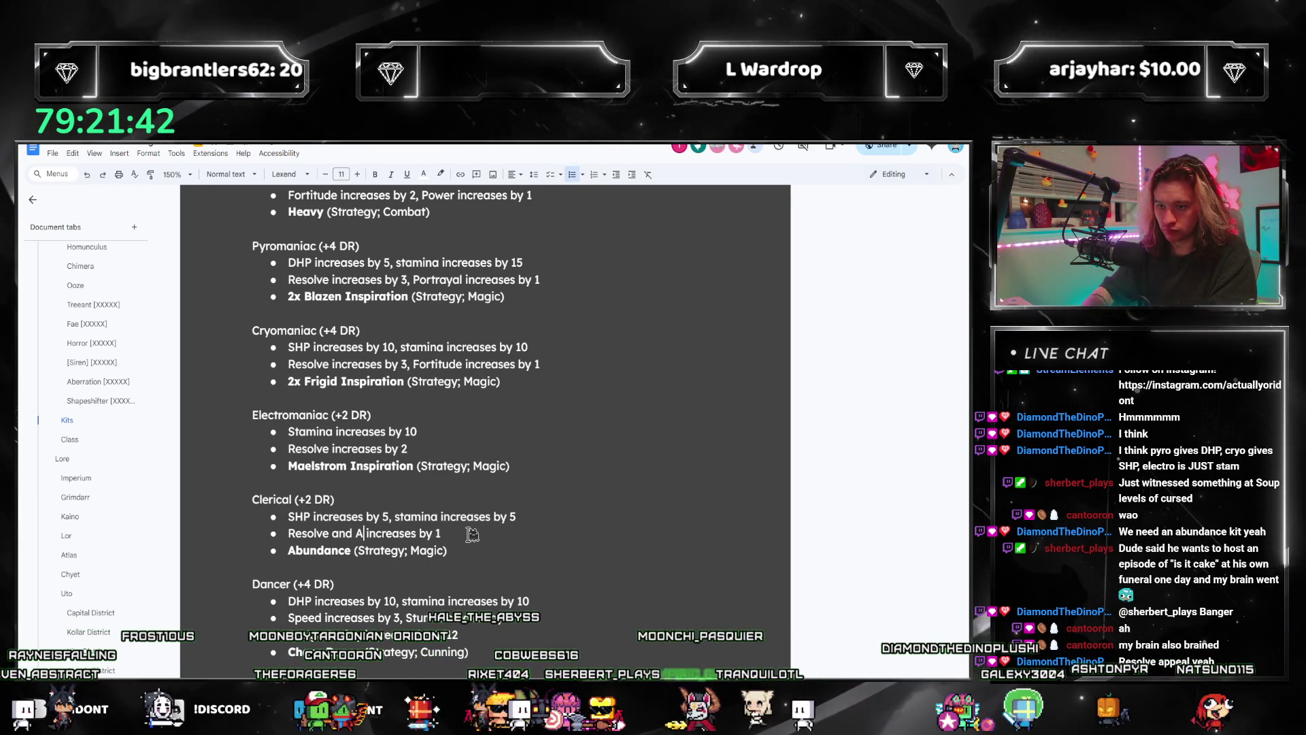
type("ppeal")
scroll(500, 508, "up", 1)
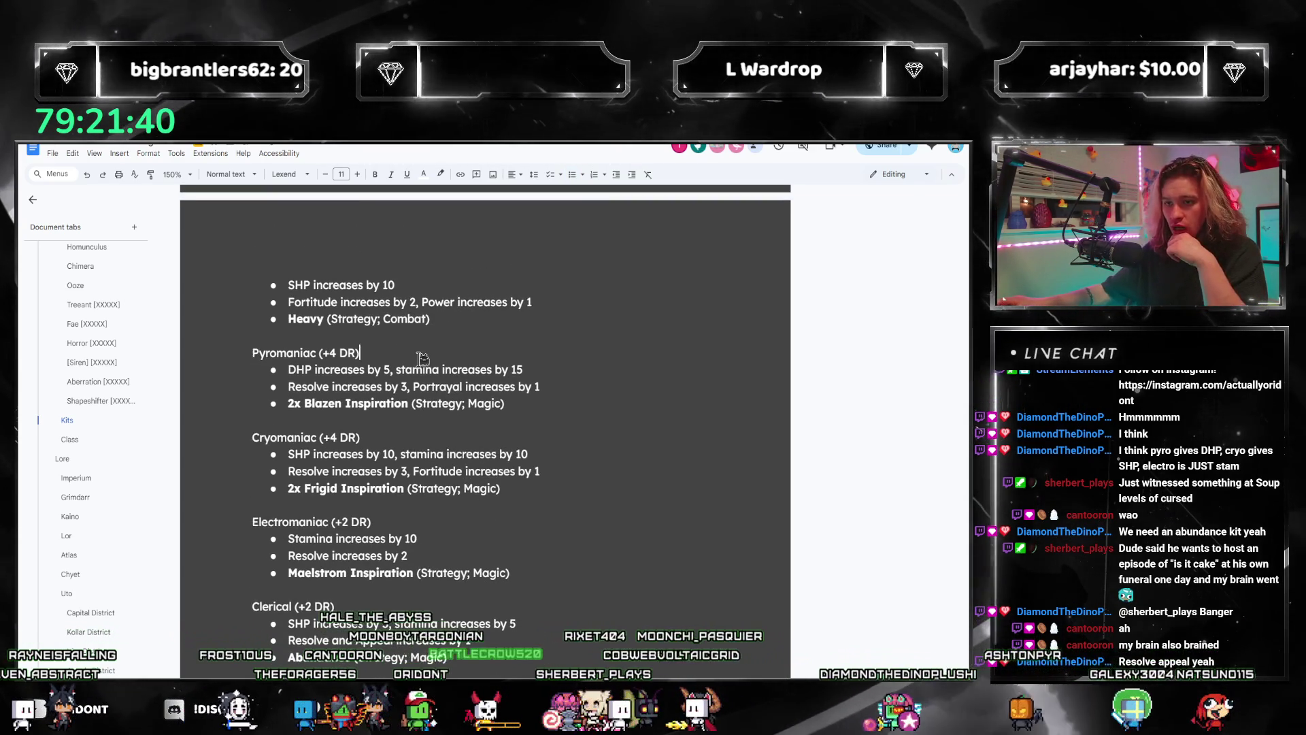
scroll(463, 461, "up", 2)
scroll(462, 462, "down", 1)
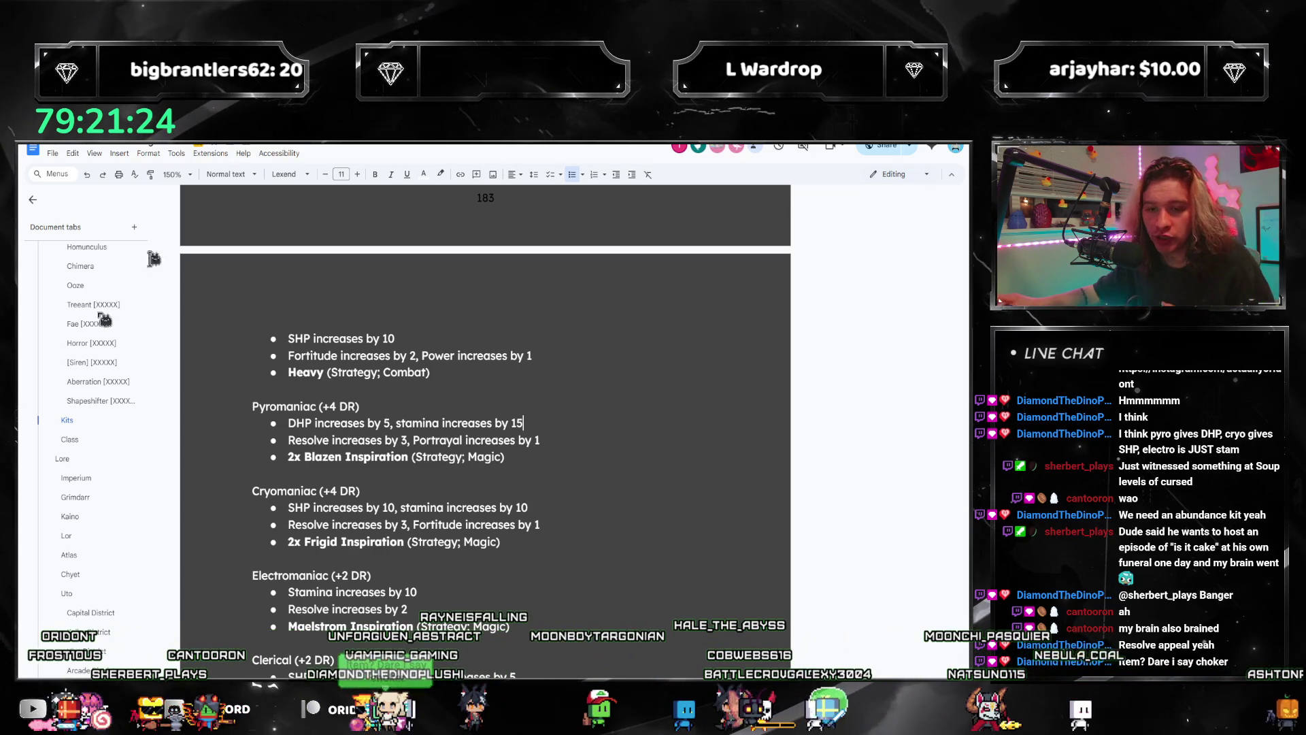
scroll(67, 590, "down", 5)
scroll(72, 593, "down", 5)
scroll(77, 597, "down", 5)
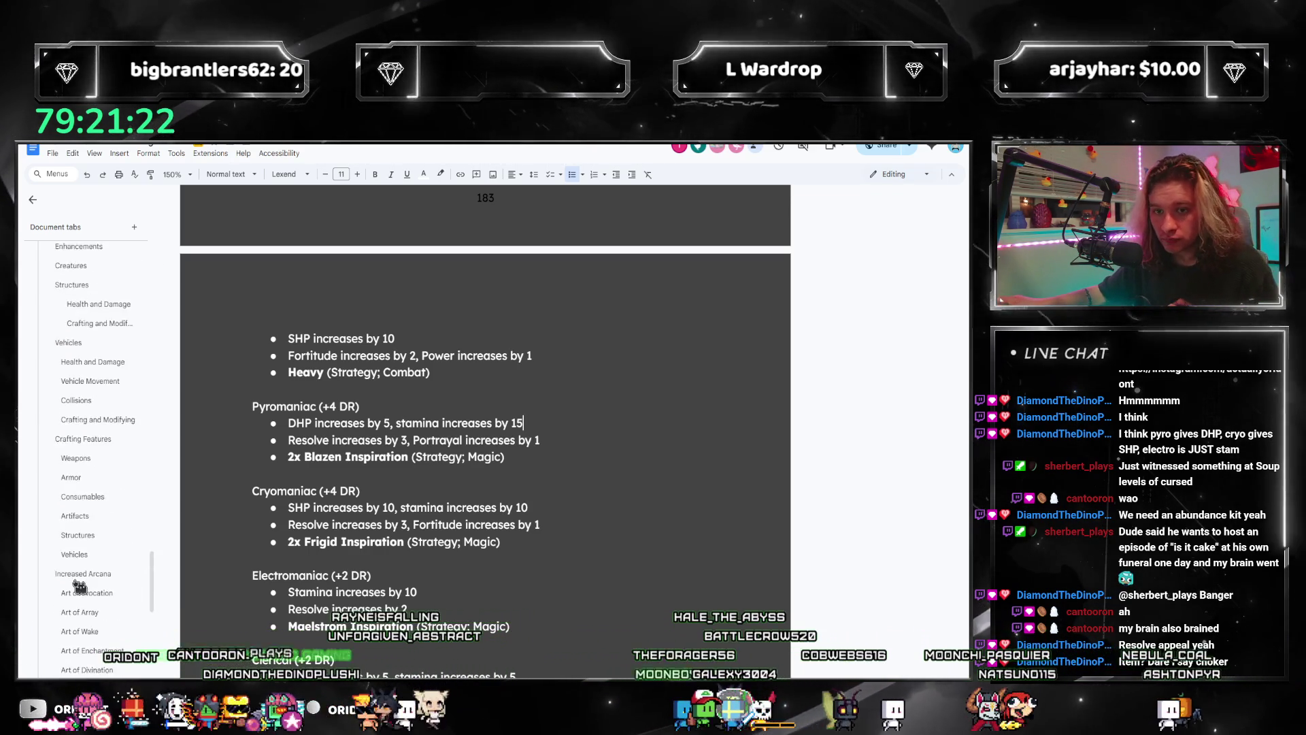
scroll(87, 604, "down", 5)
scroll(85, 603, "down", 2)
left_click(70, 532)
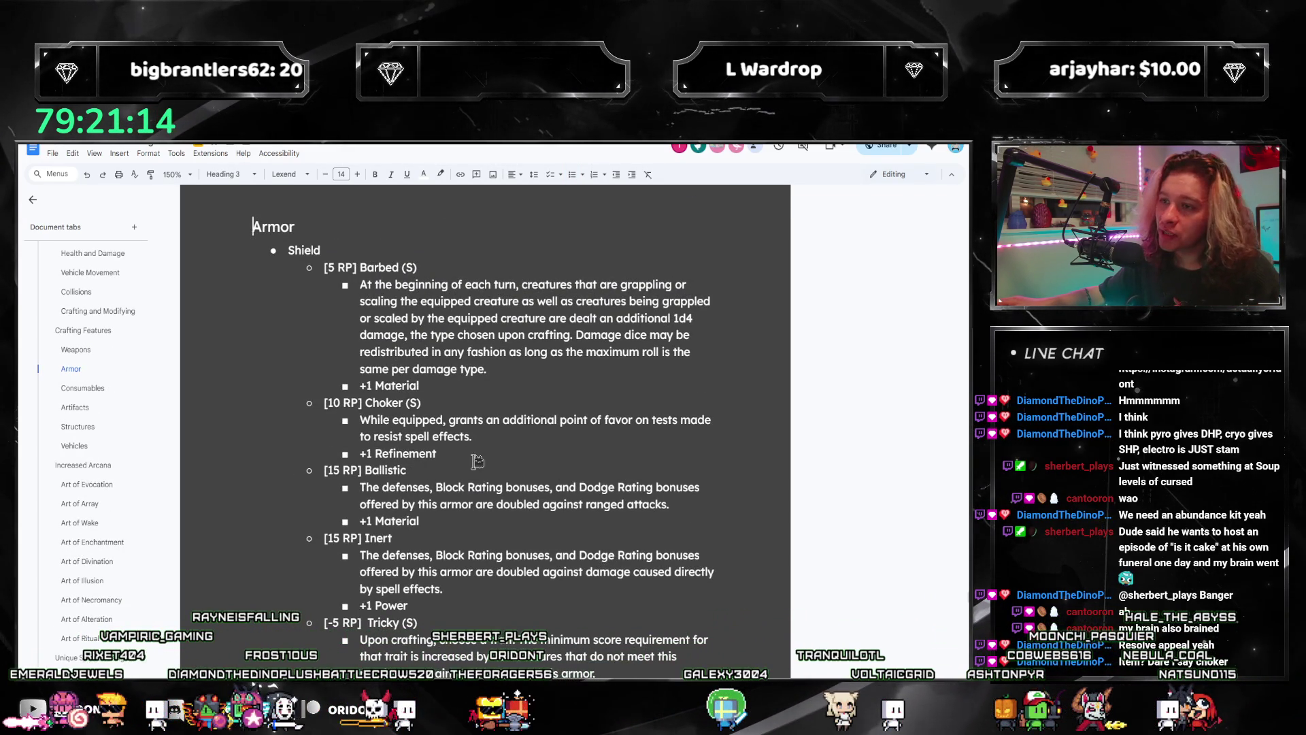
scroll(477, 461, "down", 1)
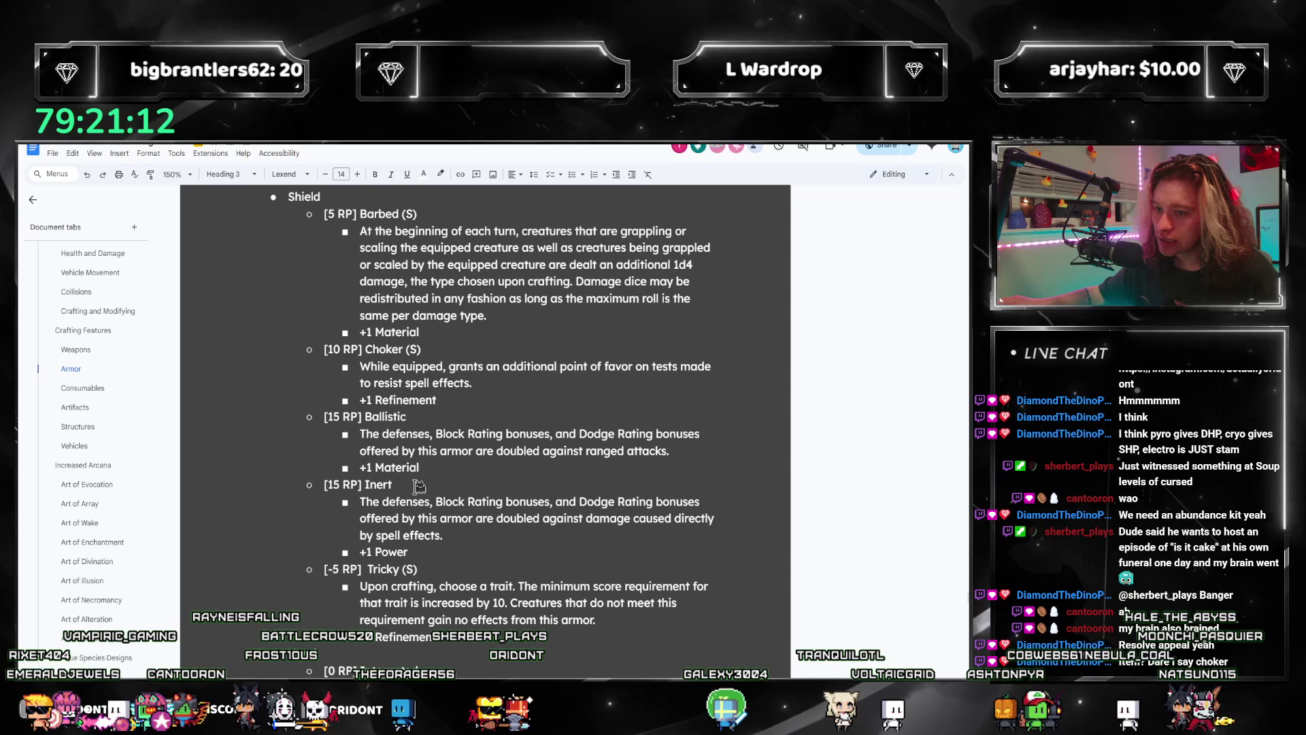
scroll(438, 486, "down", 2)
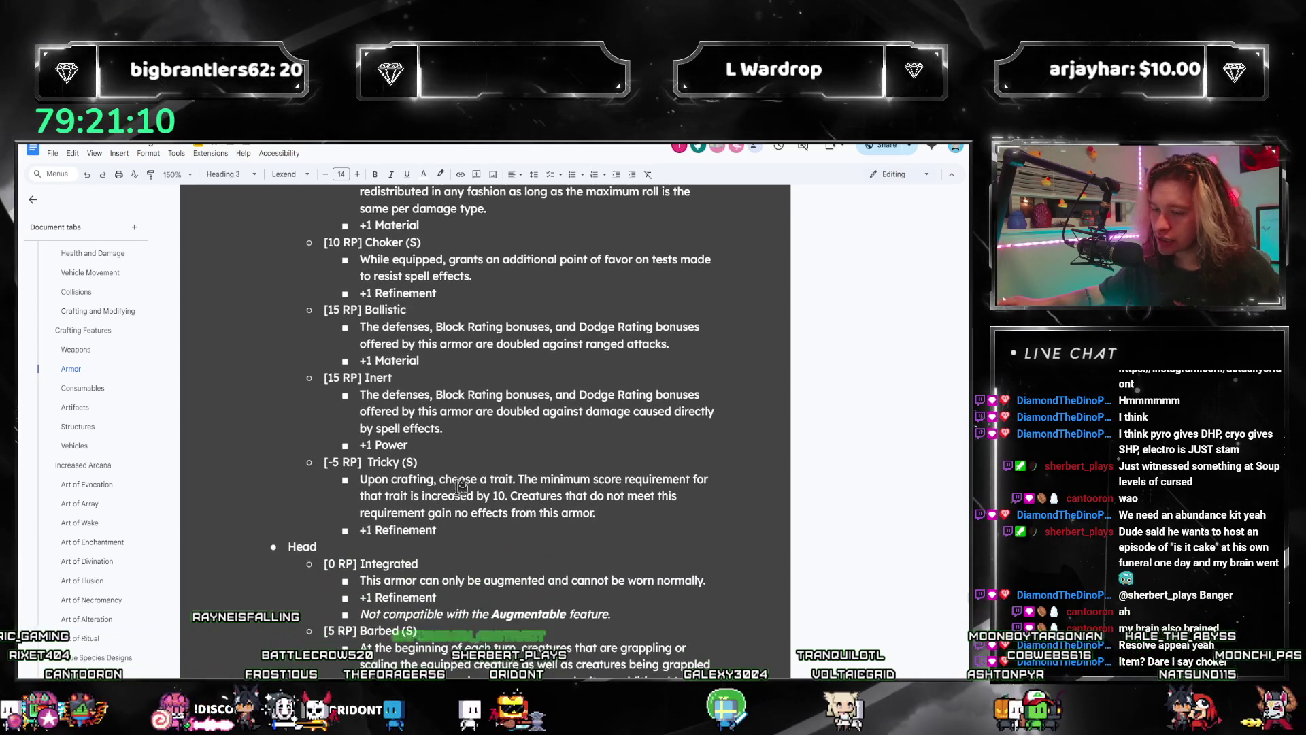
scroll(462, 486, "down", 2)
scroll(460, 478, "down", 1)
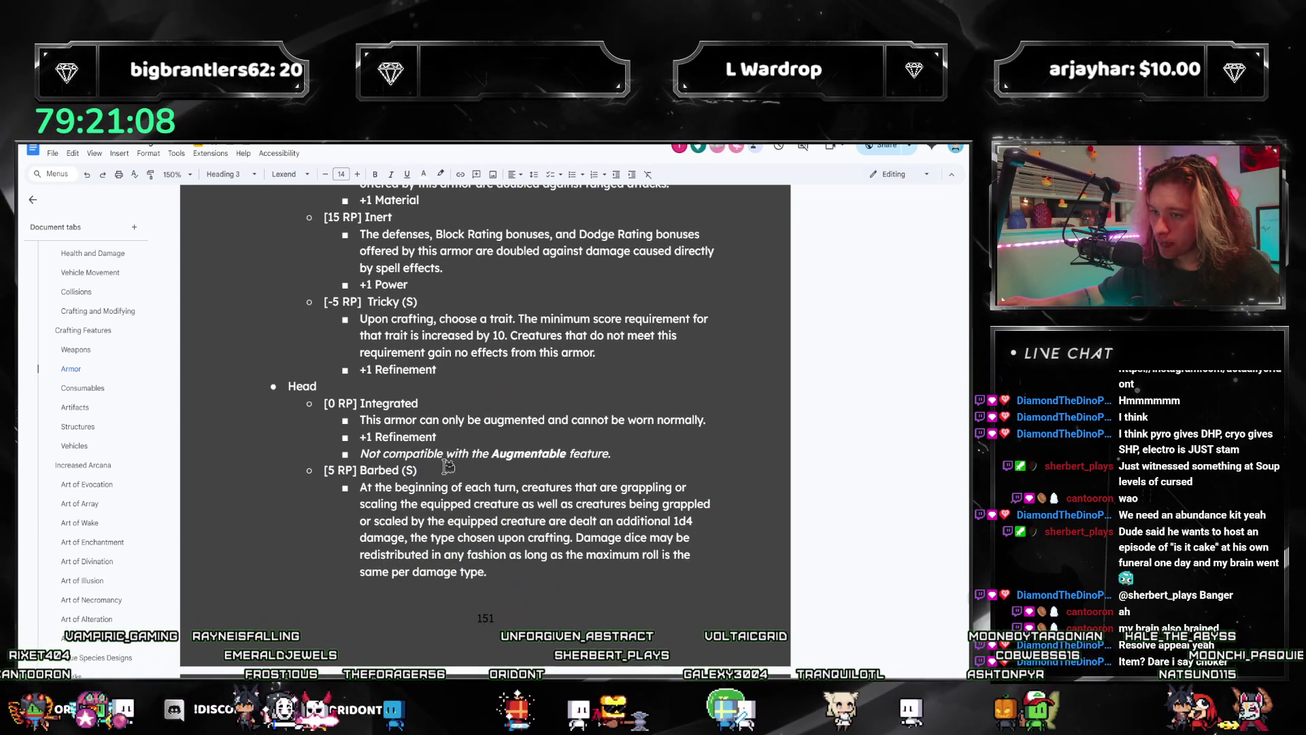
scroll(446, 465, "down", 4)
scroll(447, 464, "down", 2)
scroll(446, 459, "down", 1)
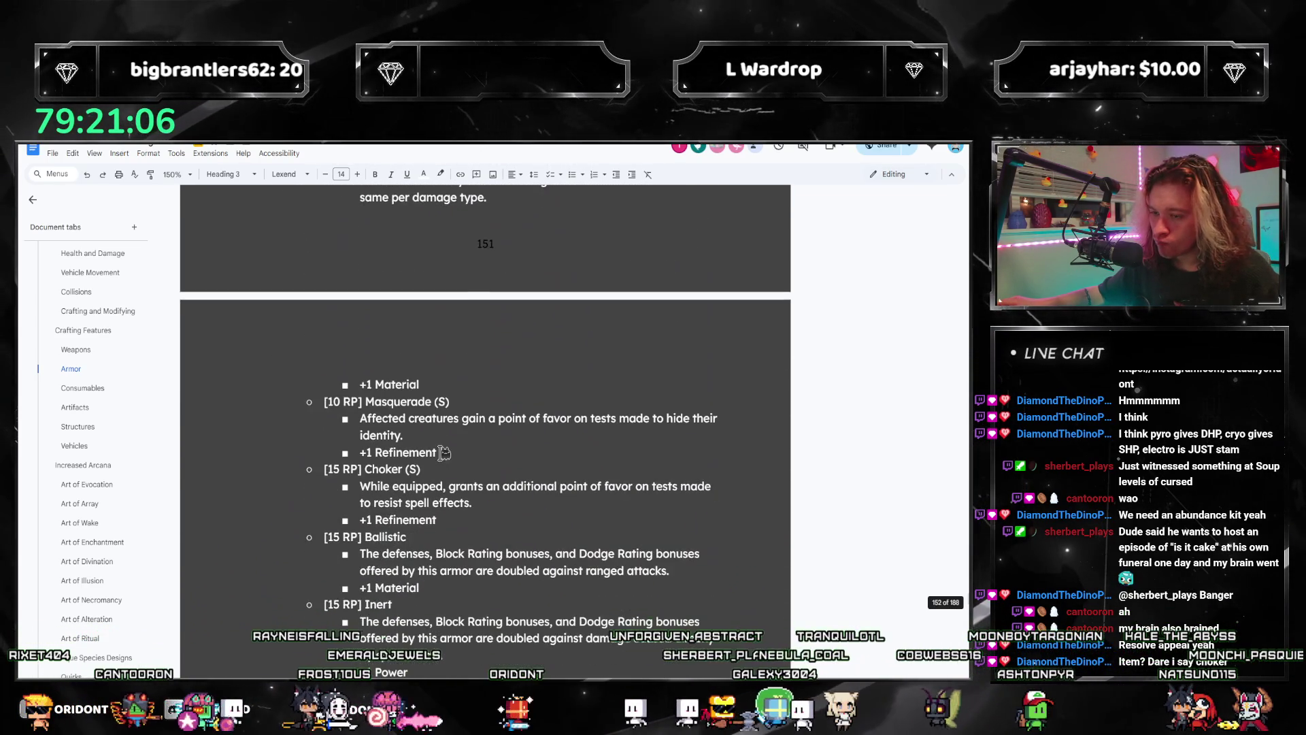
scroll(446, 452, "down", 1)
scroll(392, 486, "down", 1)
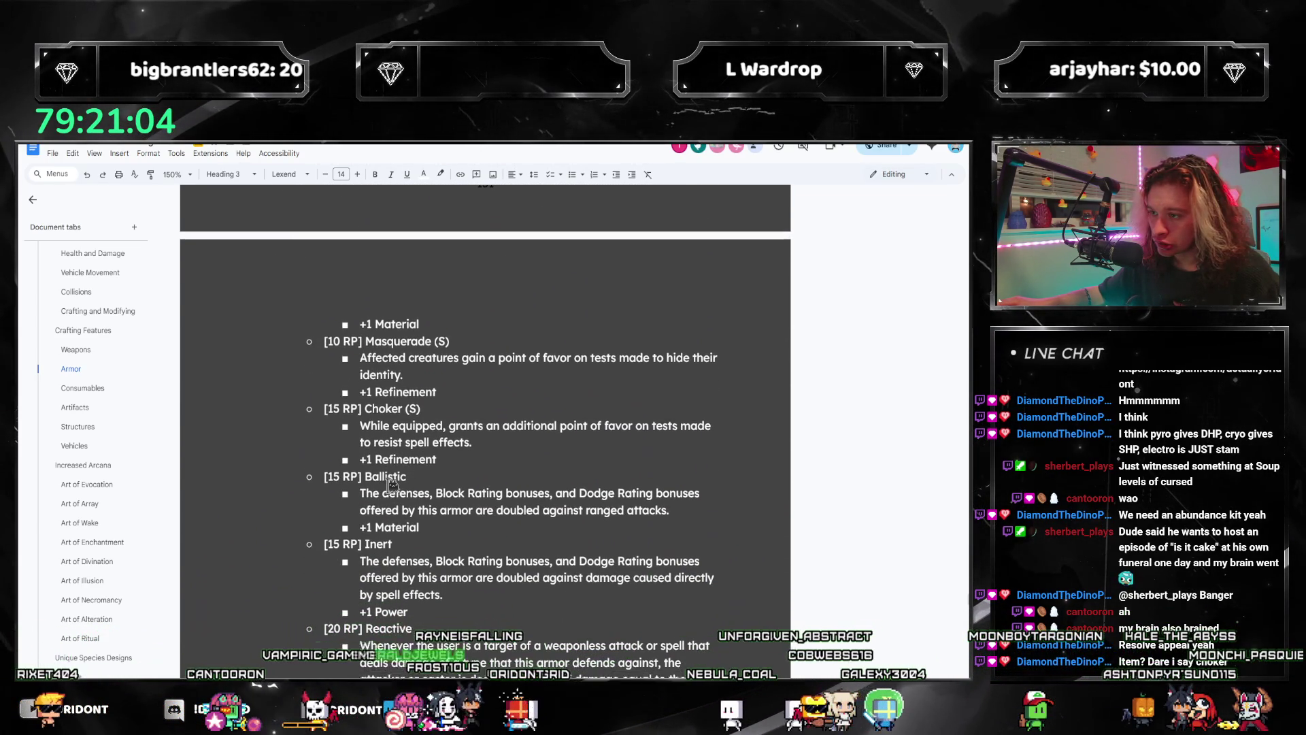
scroll(392, 485, "down", 1)
scroll(392, 485, "down", 2)
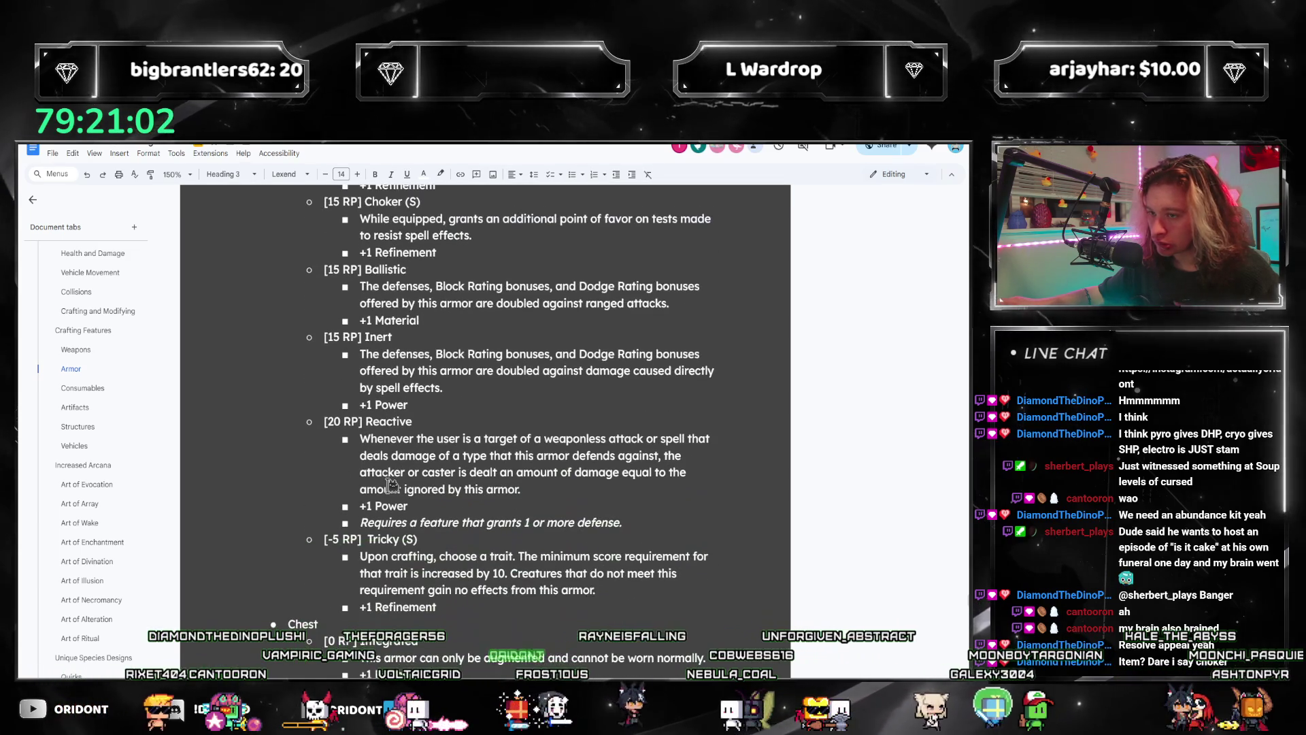
scroll(80, 421, "up", 1)
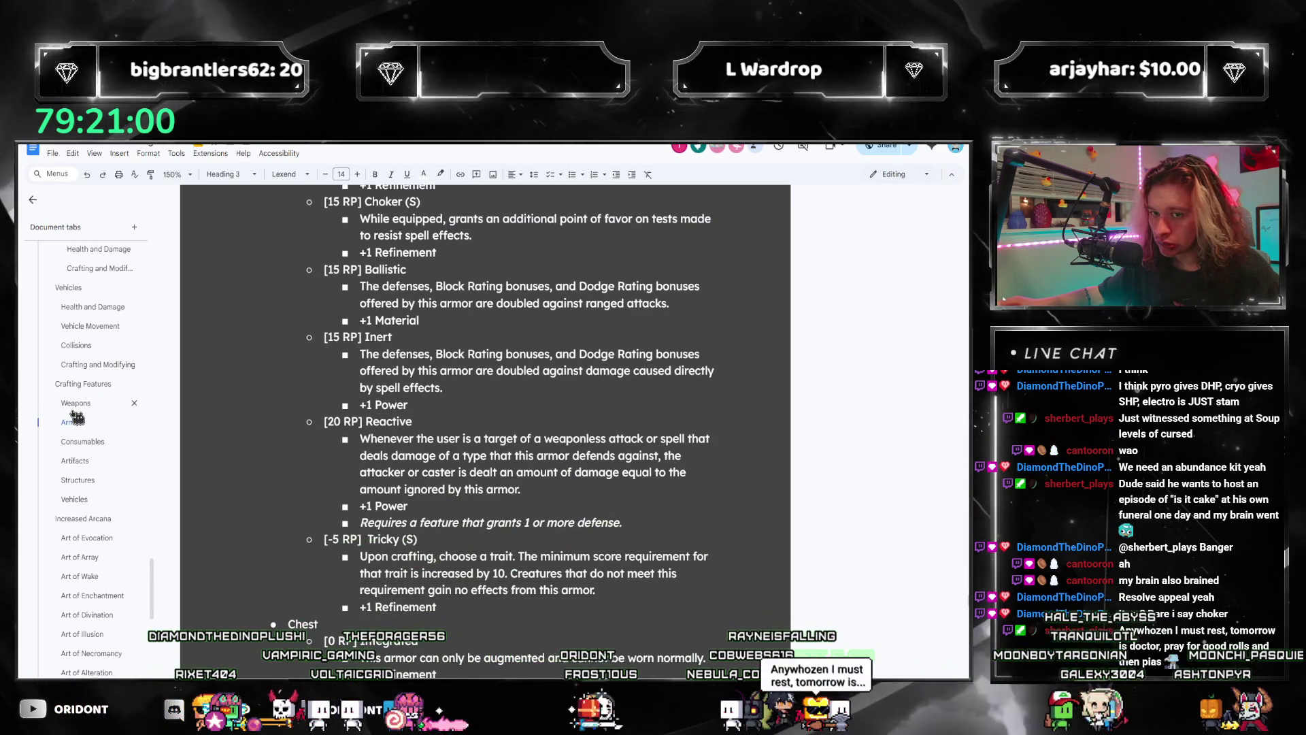
Step: Glance at the Weapons crafting features, then return to the Armor section's Shield list
left_click(76, 402)
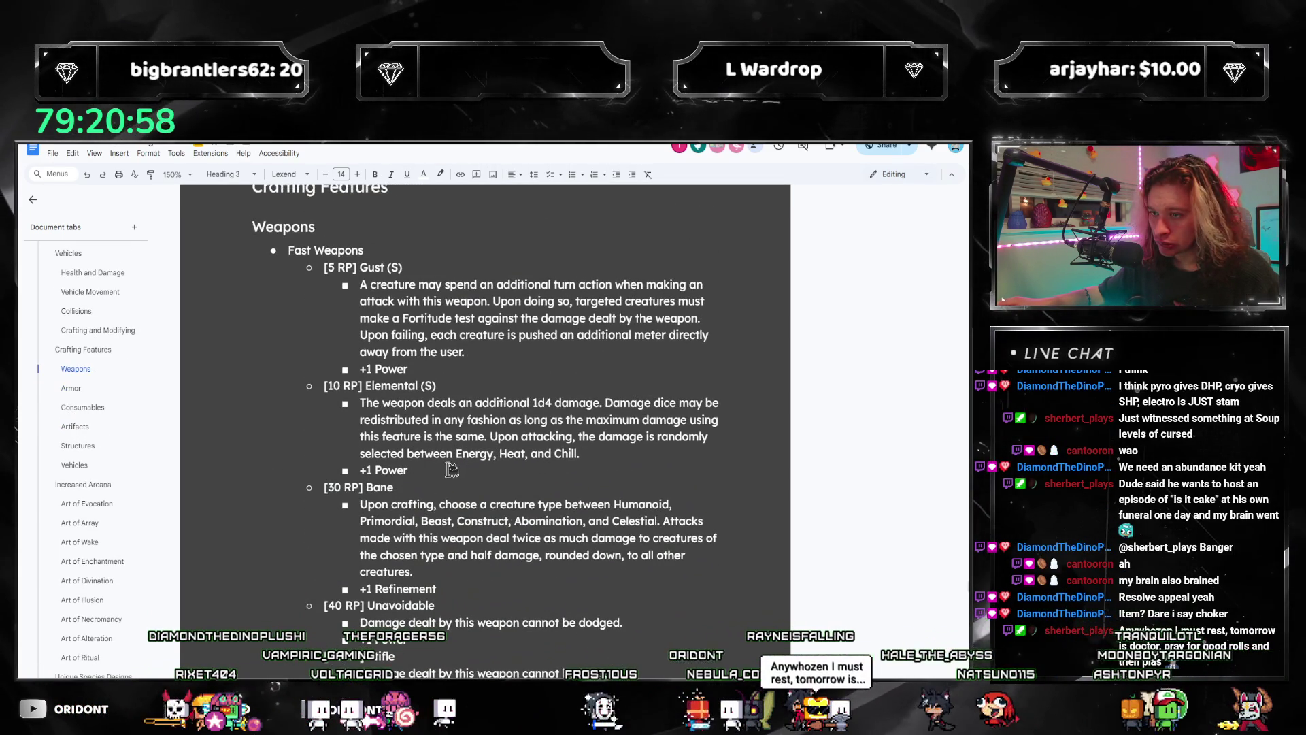
scroll(451, 469, "down", 1)
left_click(71, 388)
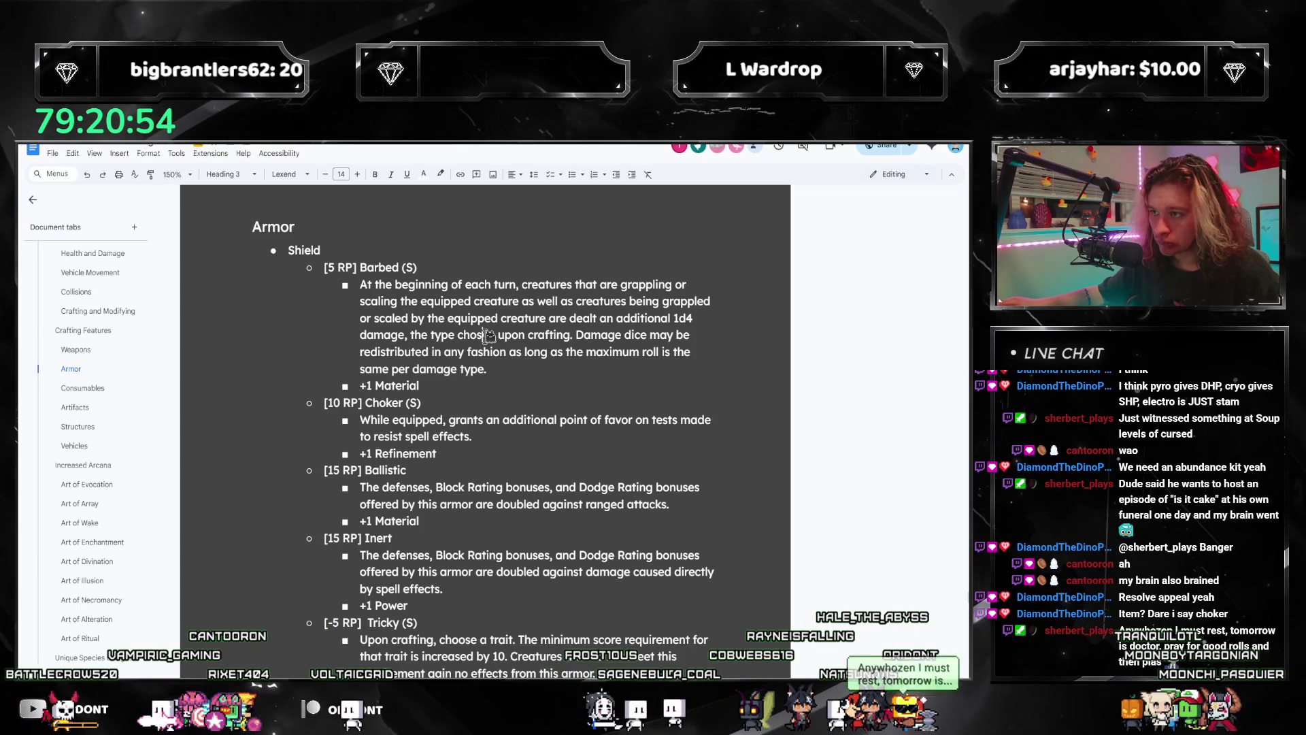
Step: Review the shield's Barbed description by selecting it whole and from 'scaling' onward
left_click_drag(526, 369, 343, 284)
left_click(546, 368)
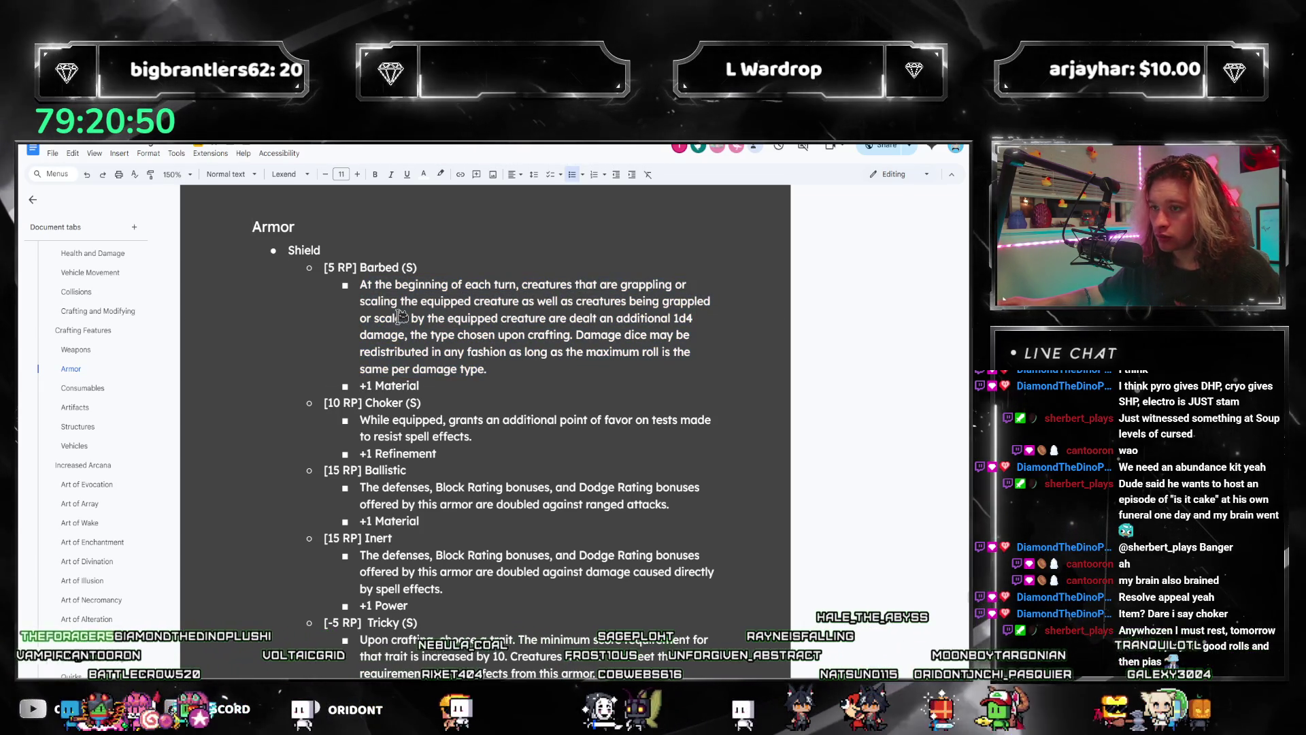
key("Up")
key("Up")
left_click_drag(549, 370, 375, 307)
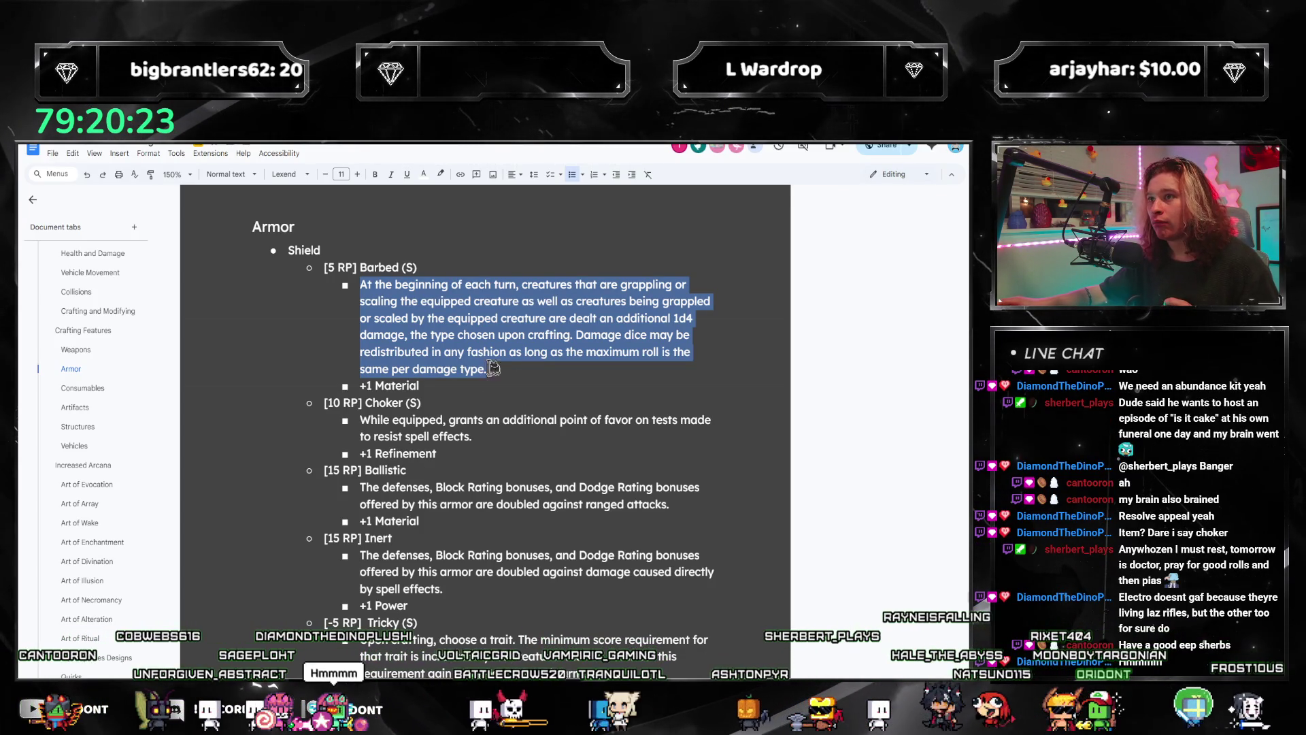
left_click_drag(493, 368, 371, 285)
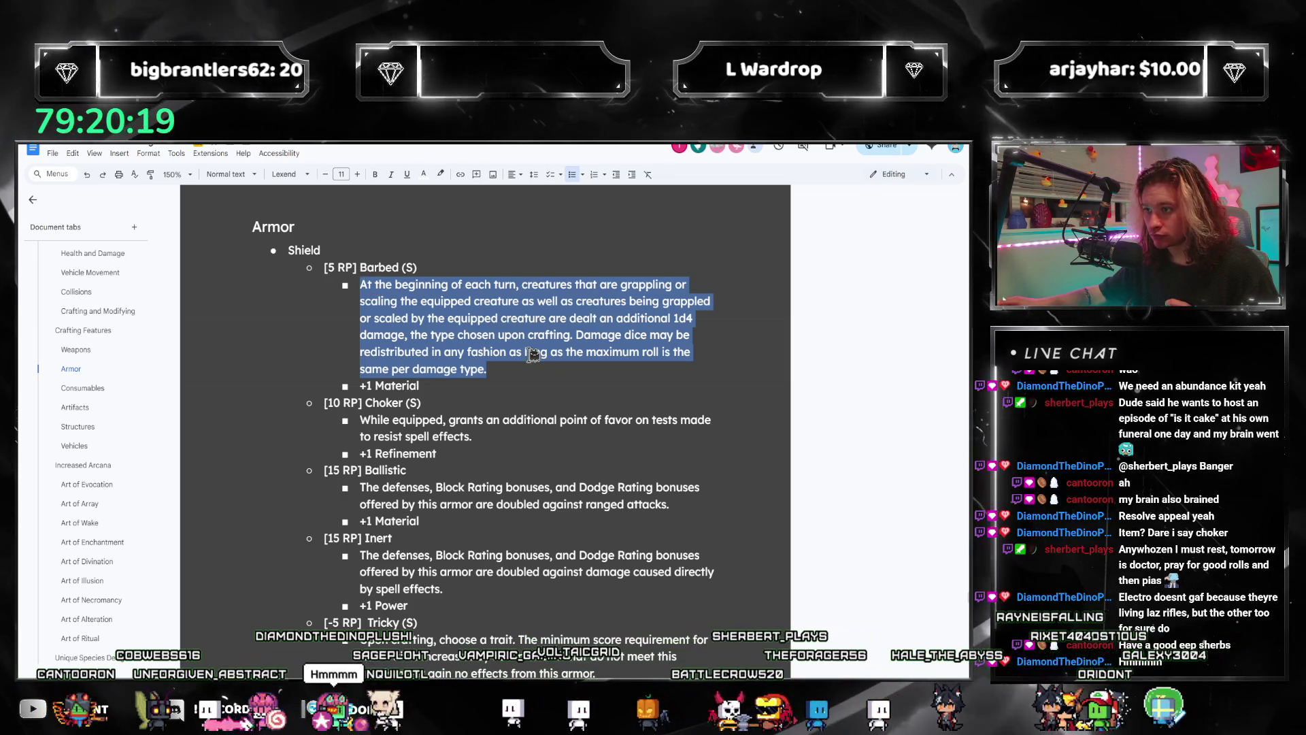
left_click(636, 284)
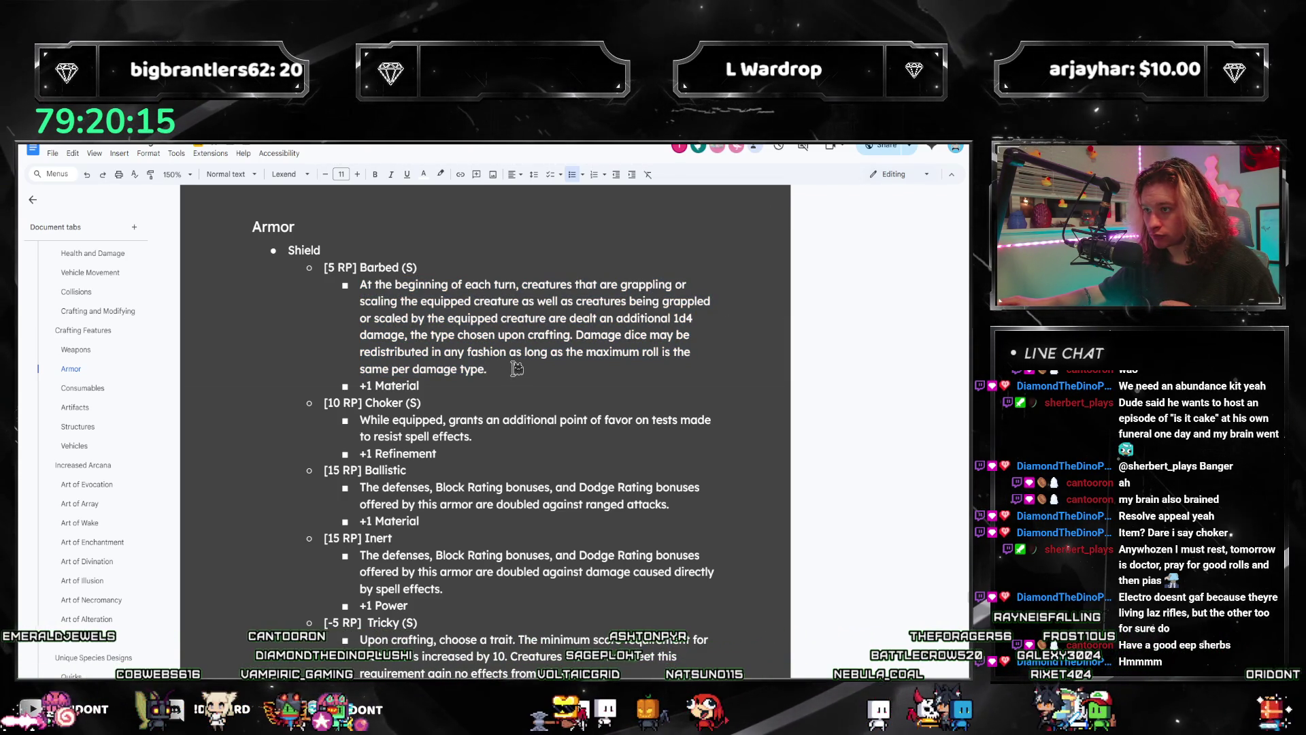
left_click_drag(488, 369, 368, 286)
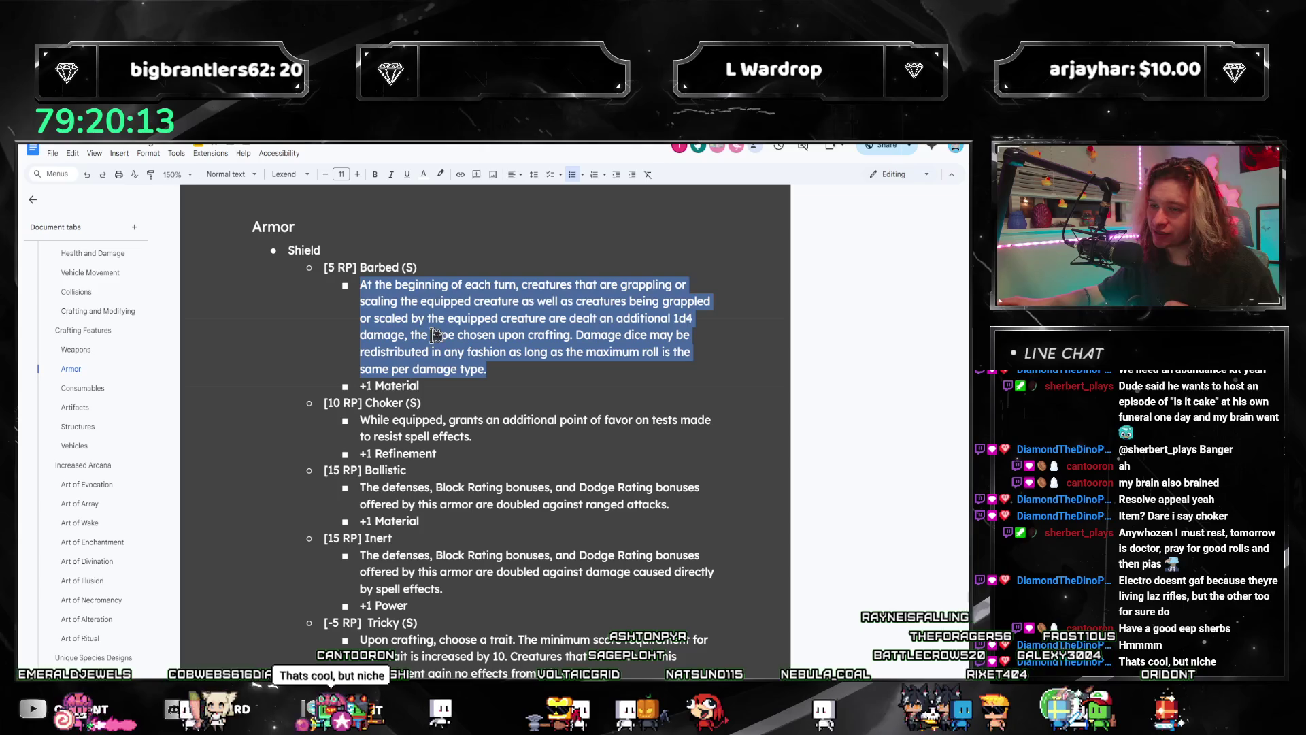
scroll(500, 337, "down", 1)
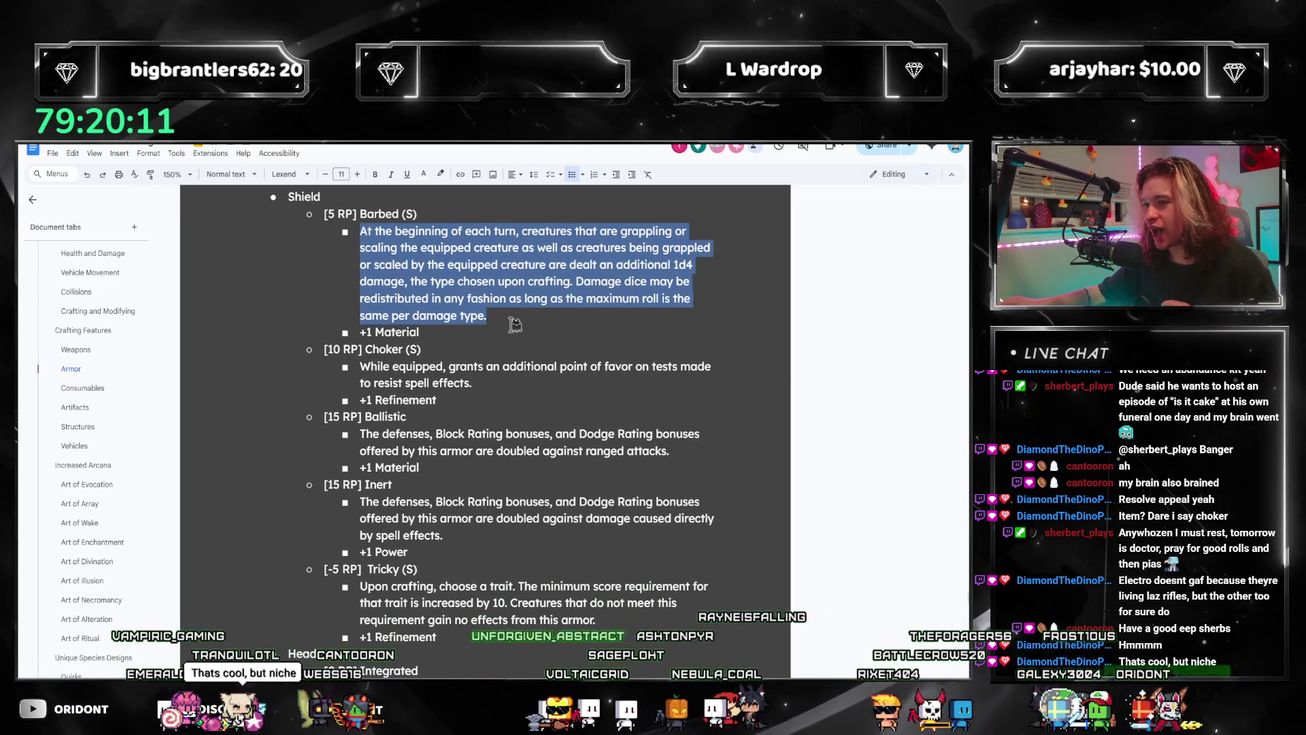
scroll(498, 330, "up", 2)
scroll(469, 383, "up", 3)
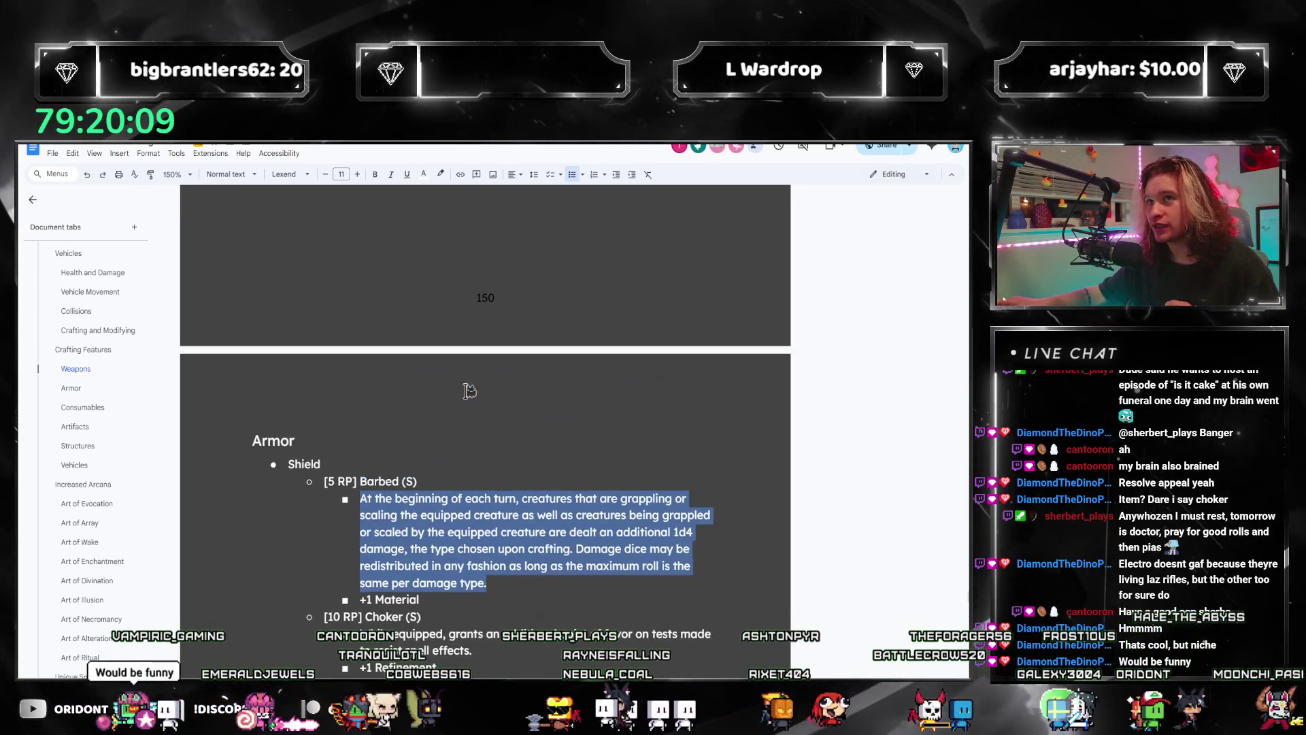
scroll(488, 372, "down", 4)
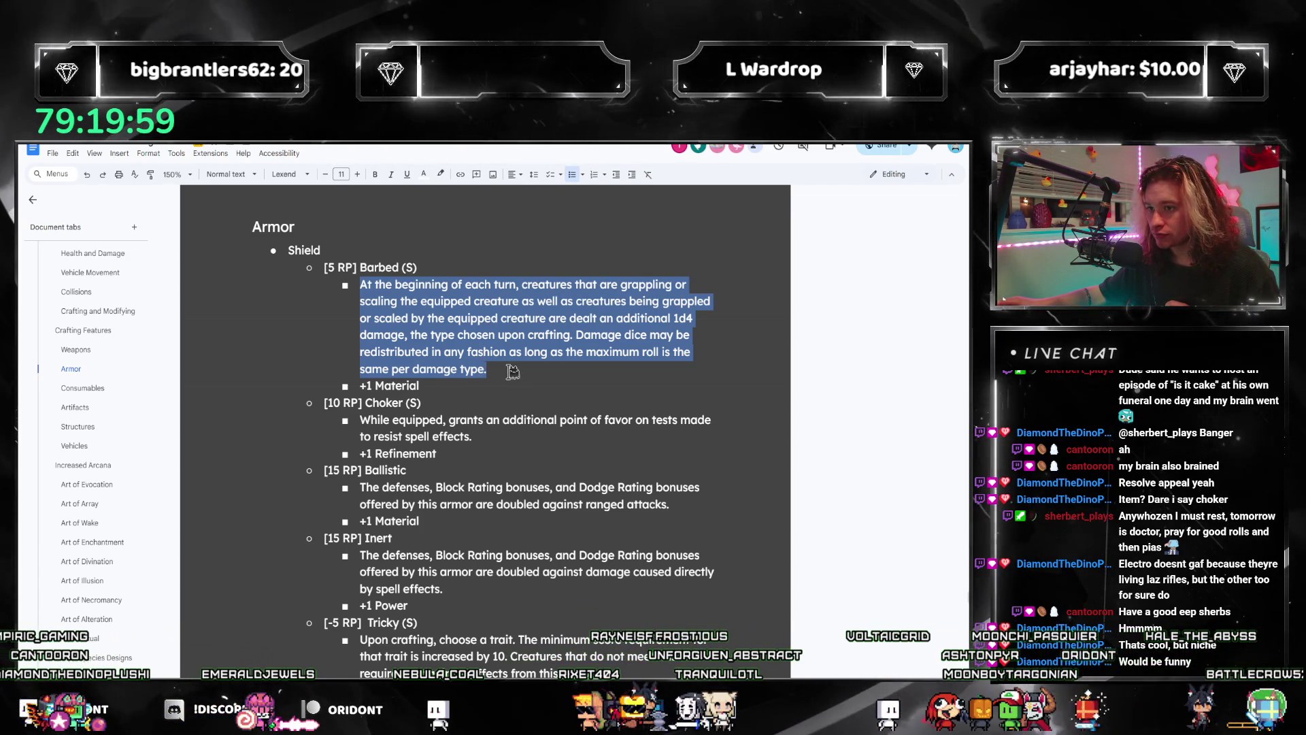
Step: Select Barbed's first two sentences, ending at 'upon crafting.'
left_click(572, 335)
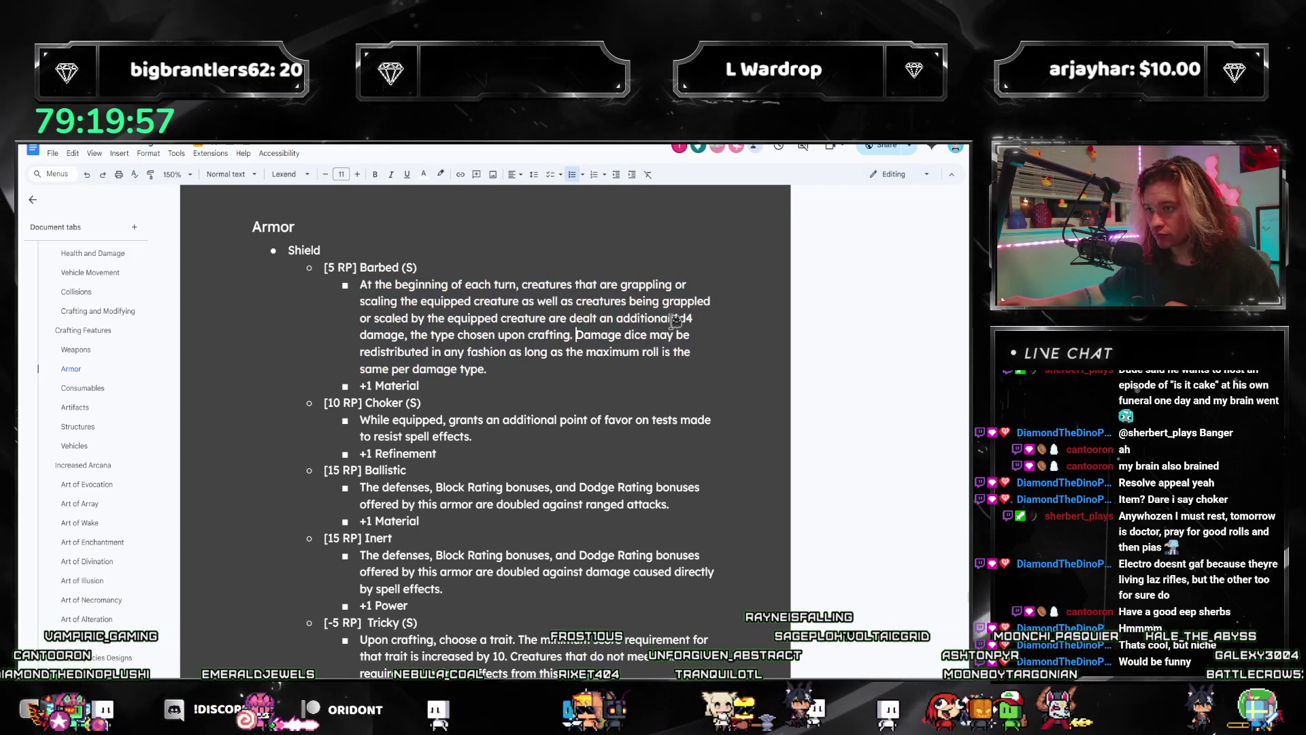
key("shift+Up")
key("shift+Up")
key("shift+Up")
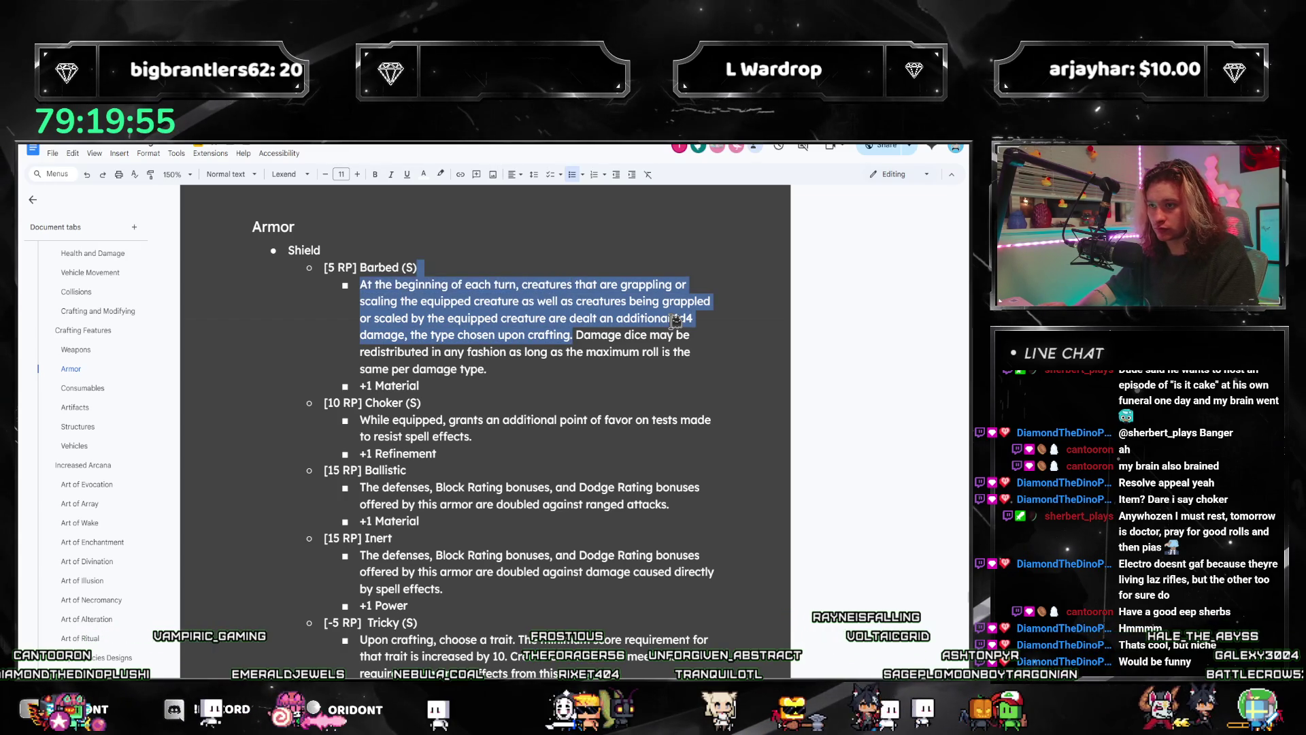
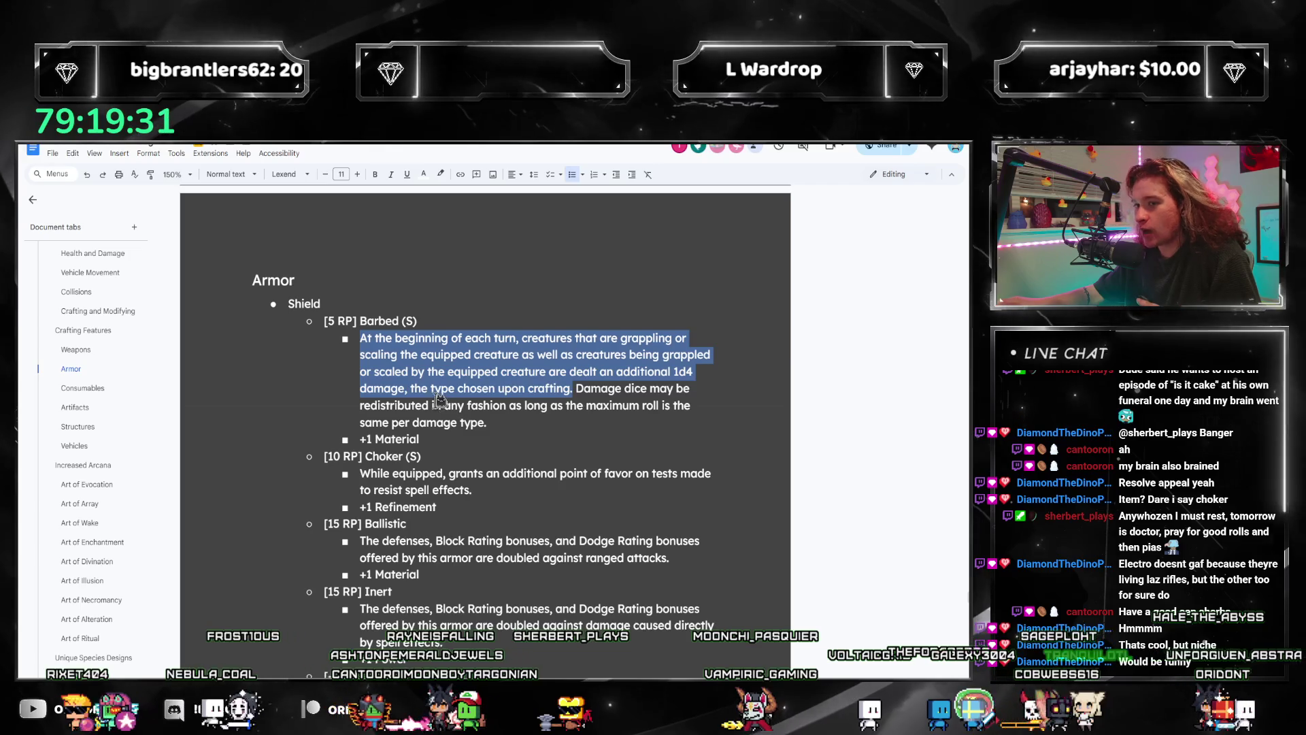
scroll(439, 400, "down", 1)
scroll(436, 400, "down", 4)
scroll(434, 396, "up", 1)
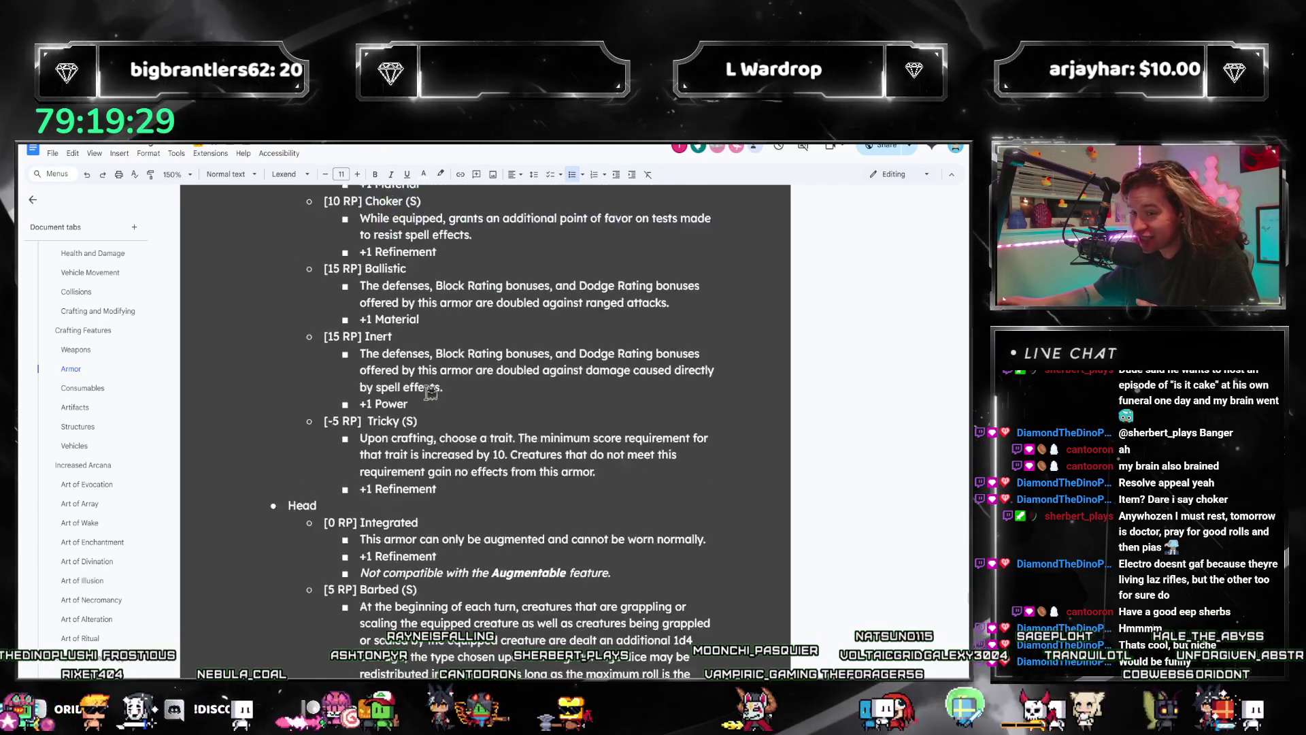
scroll(432, 392, "up", 6)
scroll(429, 393, "down", 7)
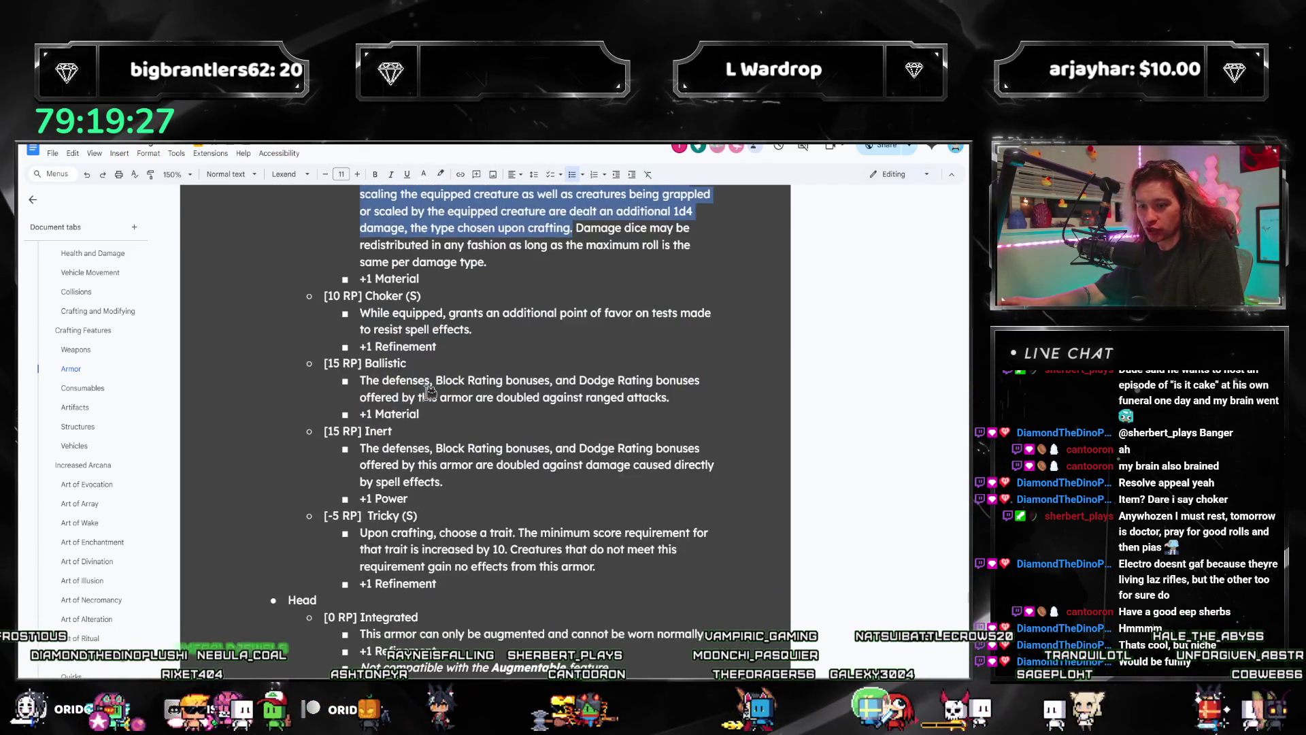
scroll(430, 393, "down", 1)
scroll(429, 392, "down", 1)
scroll(428, 392, "up", 4)
scroll(428, 392, "up", 5)
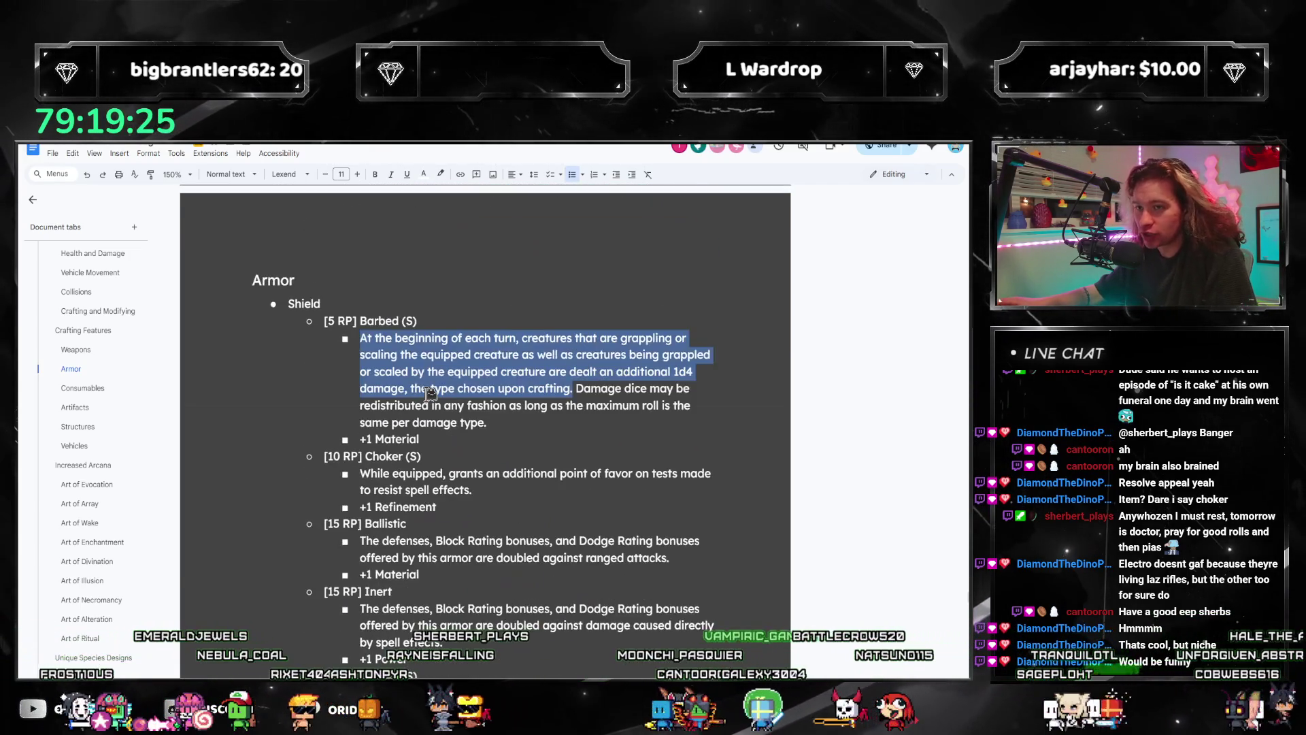
scroll(430, 394, "down", 5)
scroll(428, 393, "down", 4)
scroll(428, 392, "down", 4)
scroll(430, 390, "down", 4)
scroll(430, 387, "up", 6)
scroll(430, 386, "down", 4)
scroll(418, 387, "down", 4)
scroll(398, 387, "down", 2)
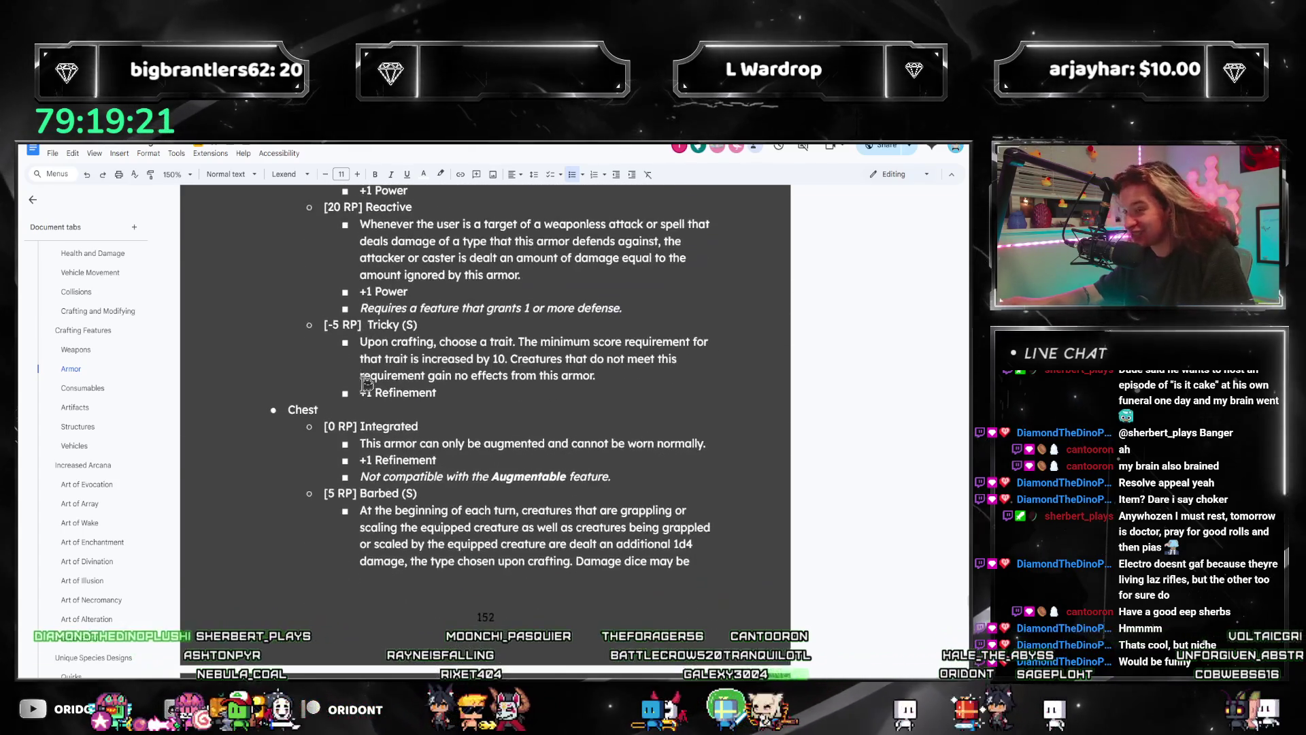
scroll(358, 387, "down", 6)
scroll(360, 388, "down", 5)
scroll(359, 389, "down", 4)
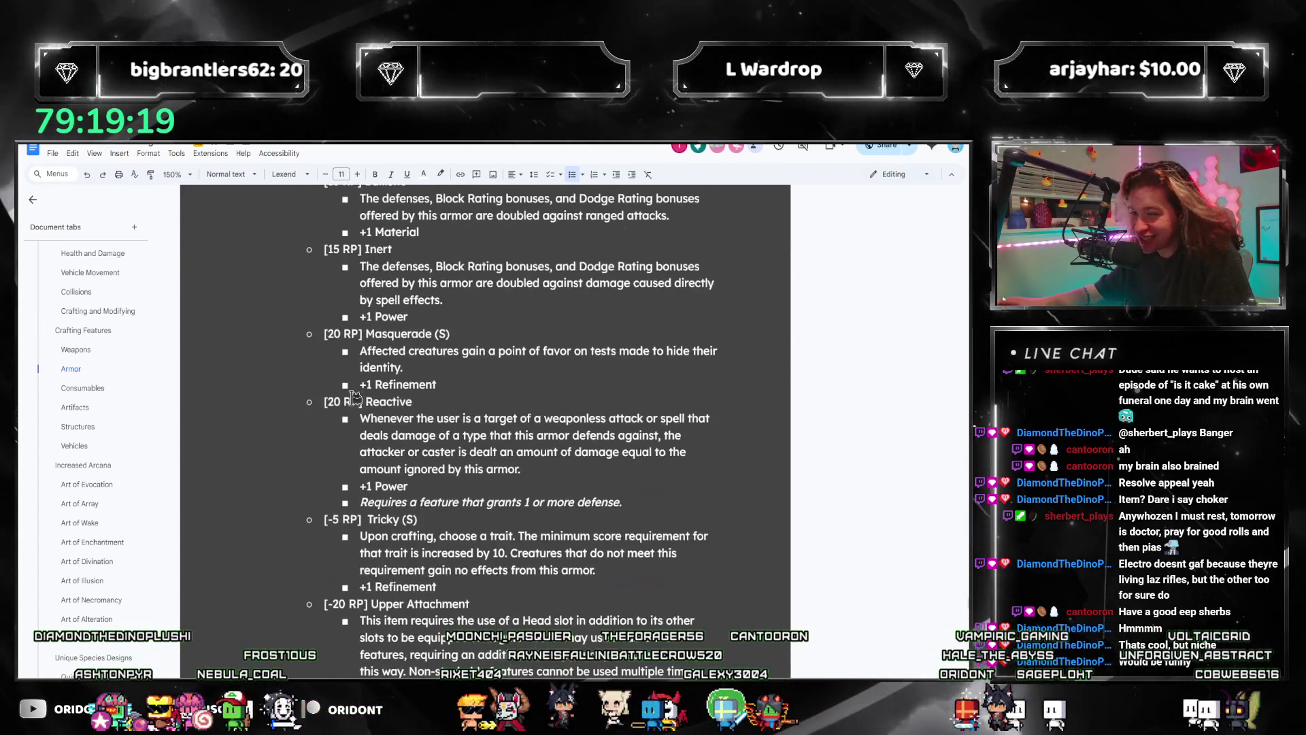
scroll(358, 390, "down", 4)
scroll(357, 389, "down", 4)
scroll(352, 398, "down", 4)
scroll(340, 412, "down", 3)
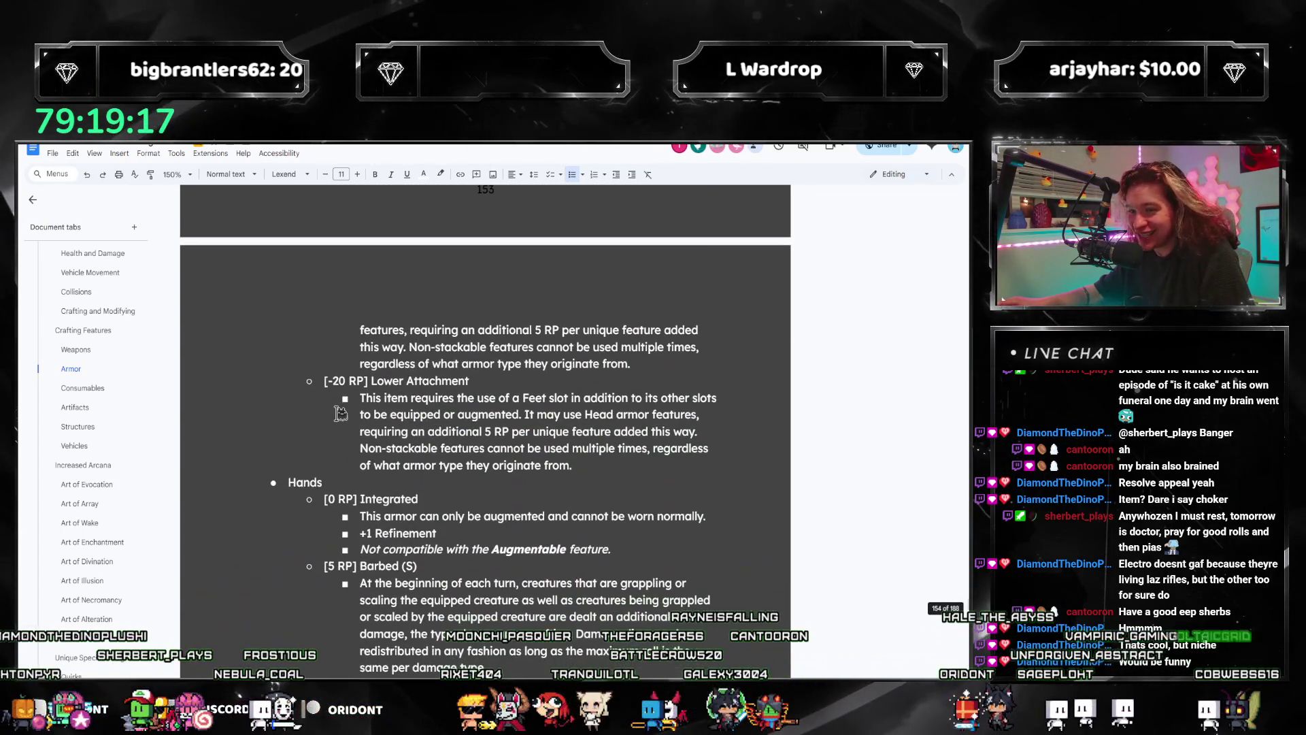
scroll(340, 412, "down", 3)
scroll(334, 435, "down", 4)
scroll(332, 442, "down", 3)
scroll(329, 450, "down", 3)
scroll(330, 449, "down", 3)
scroll(329, 450, "down", 2)
scroll(328, 447, "up", 1)
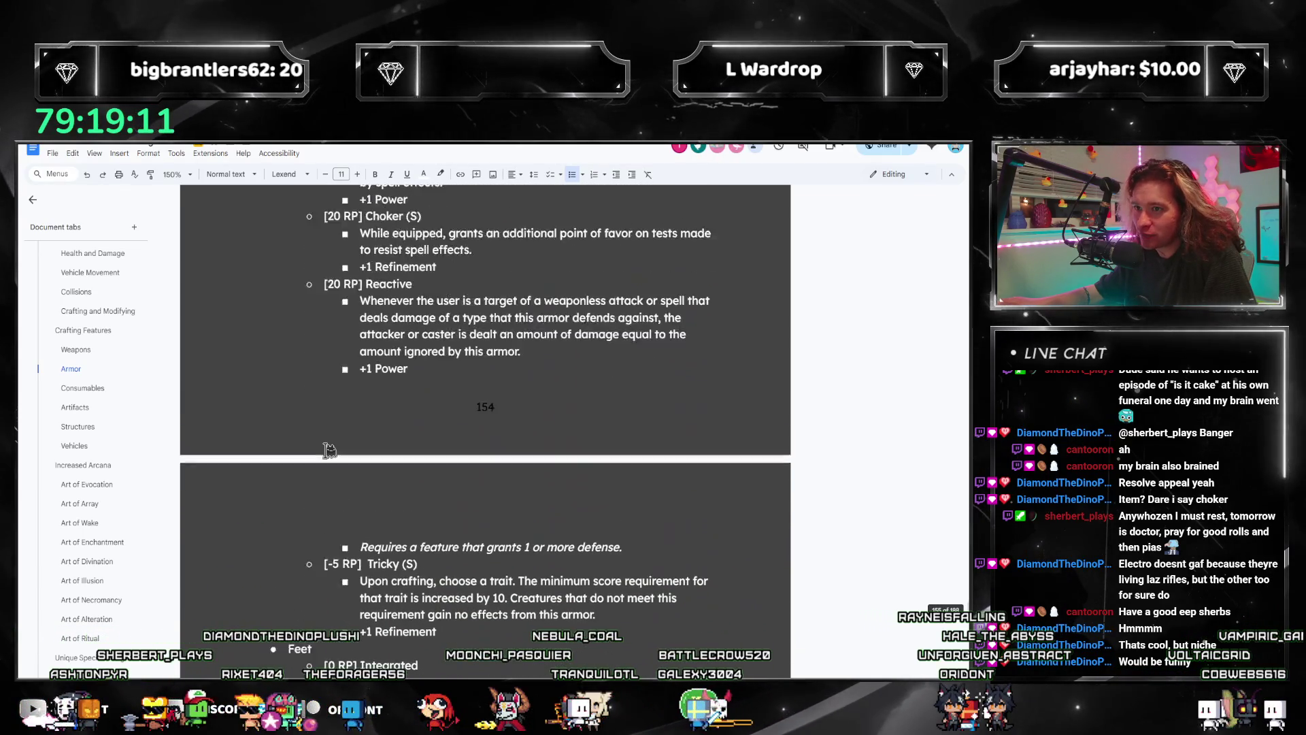
scroll(328, 447, "up", 2)
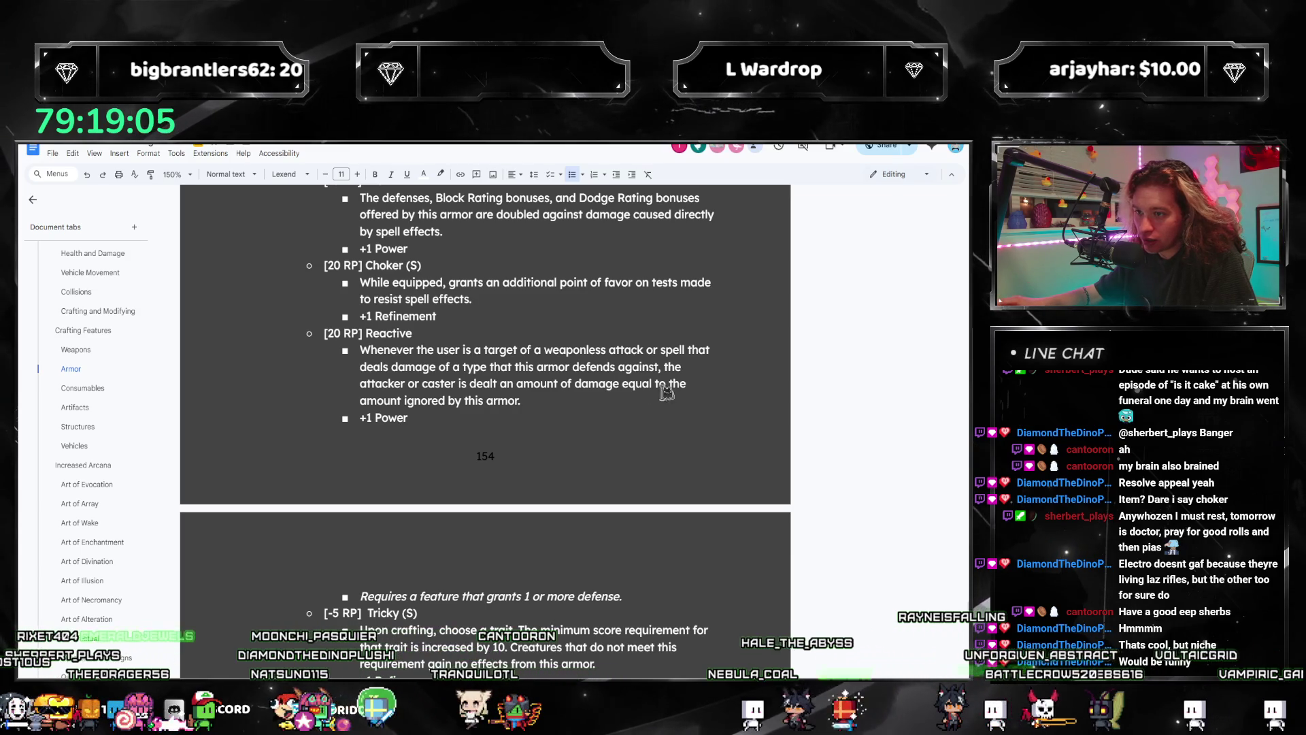
scroll(577, 385, "up", 2)
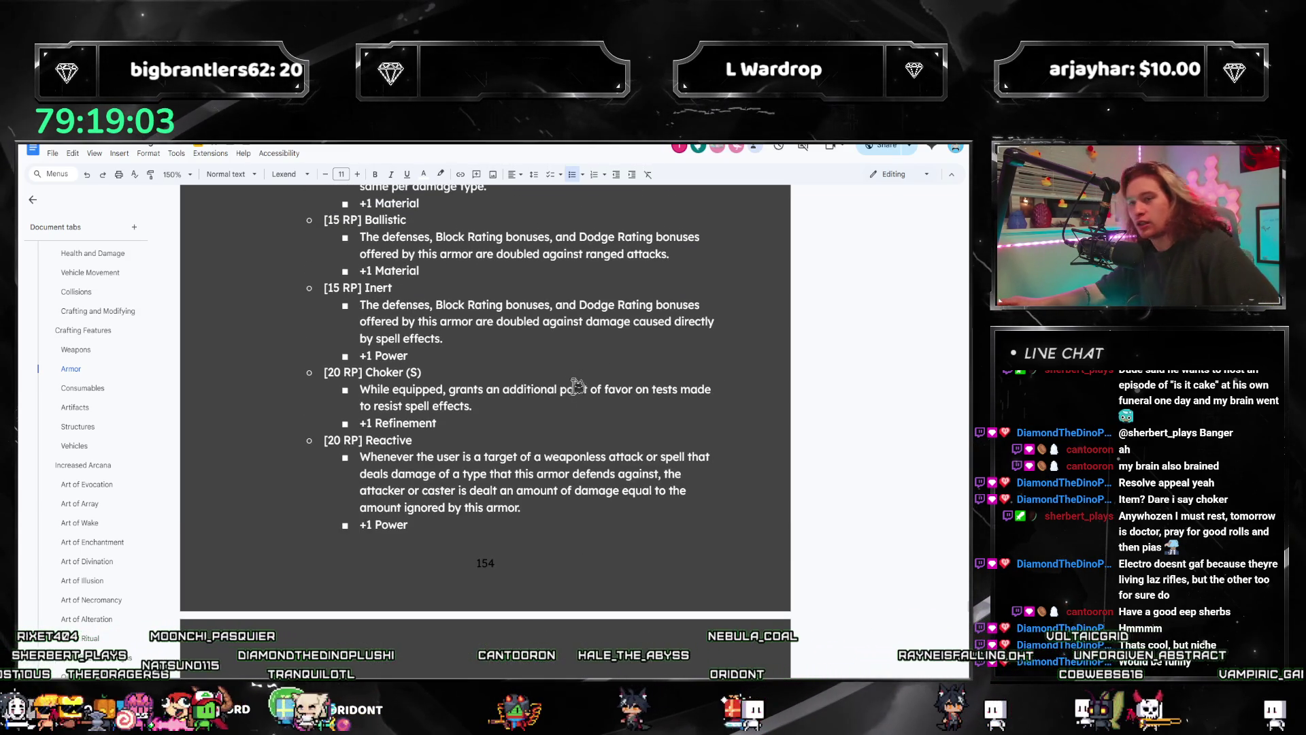
scroll(590, 197, "up", 2)
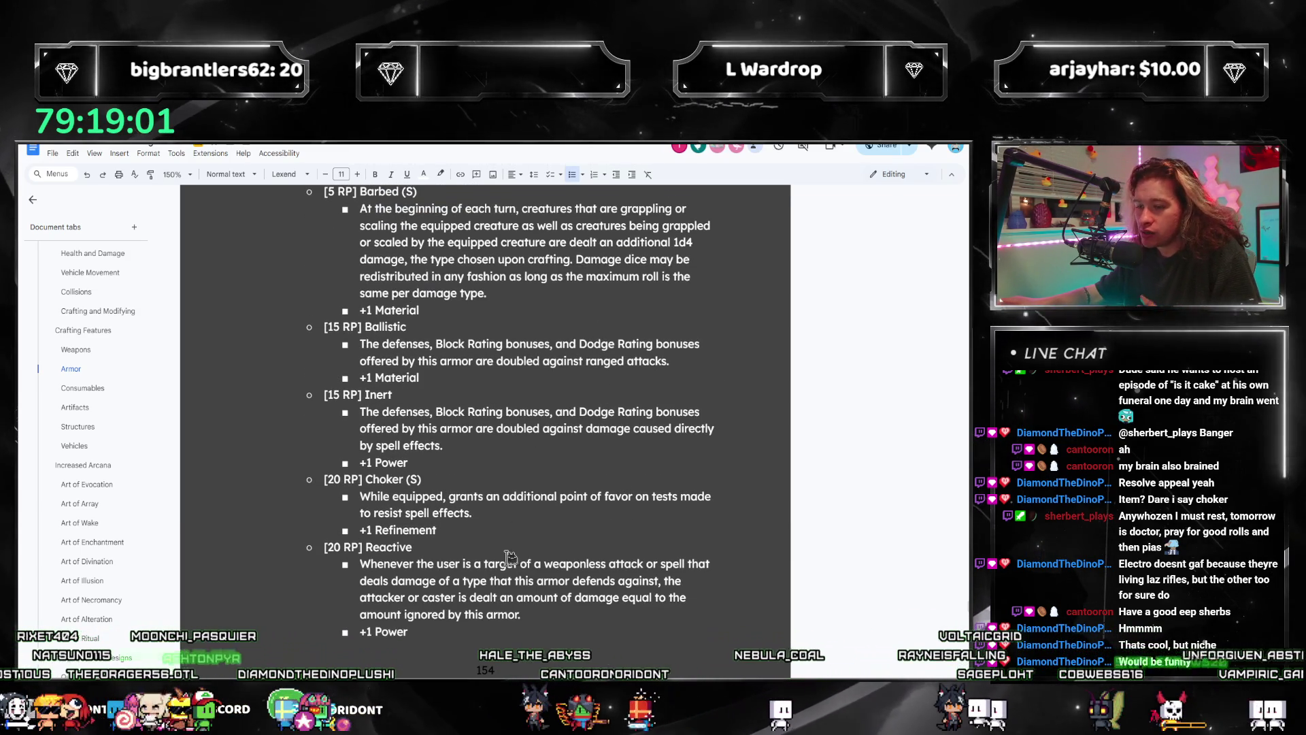
scroll(64, 409, "down", 1)
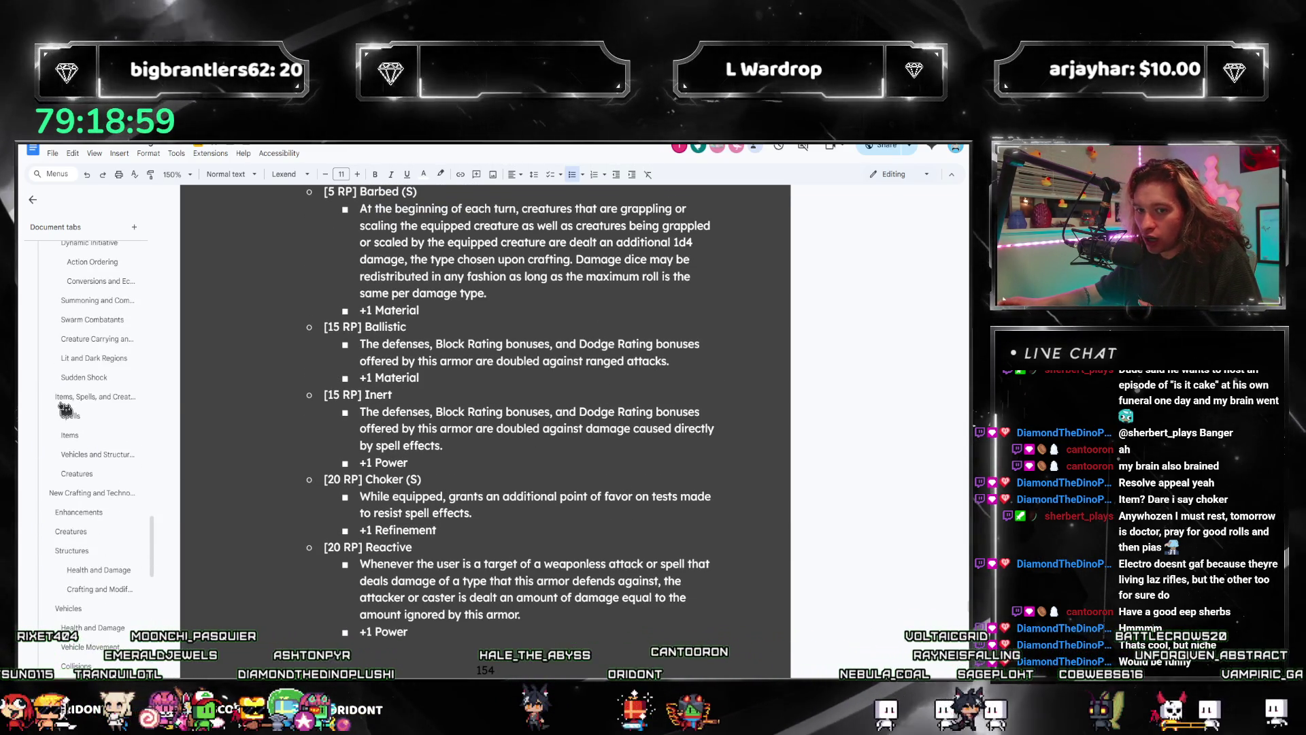
scroll(76, 418, "down", 5)
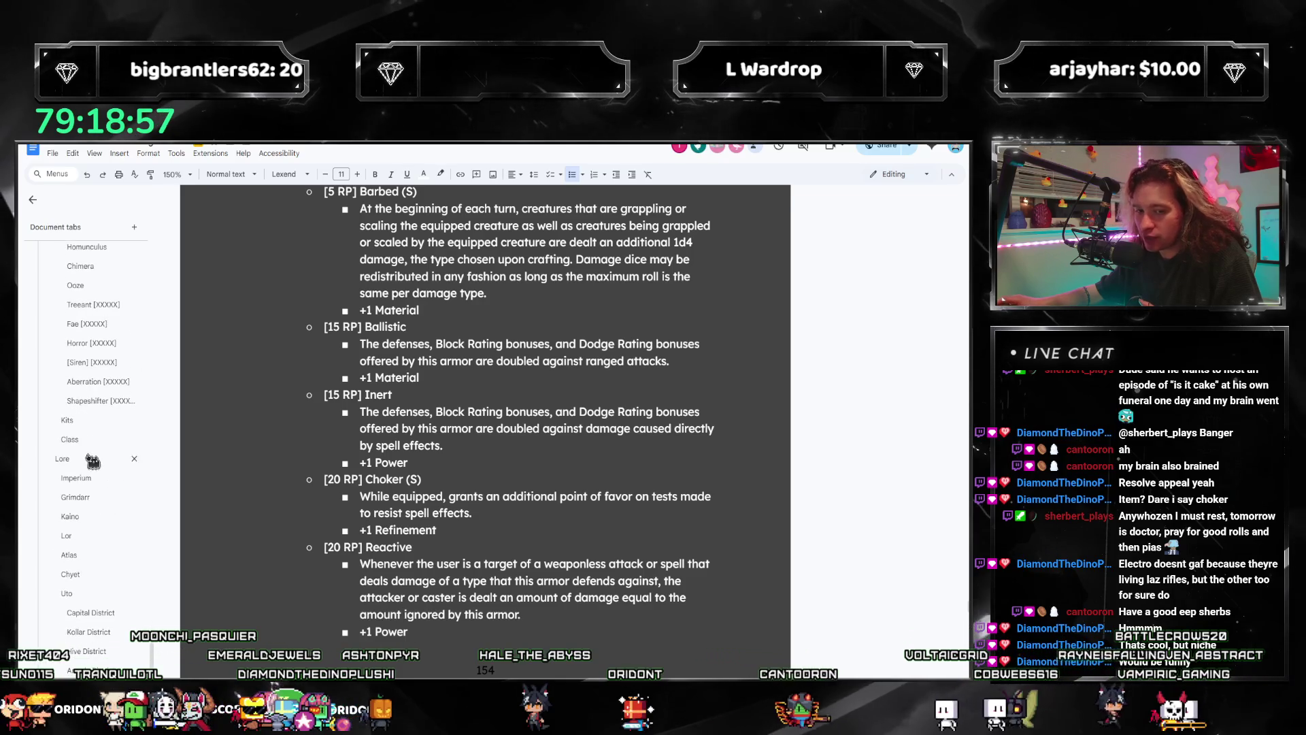
Step: Add a new Pyromaniac bullet under Blazen Inspiration pasted from the Barbed grappling text
left_click(95, 533)
scroll(490, 513, "down", 1)
scroll(464, 507, "down", 2)
scroll(465, 508, "down", 3)
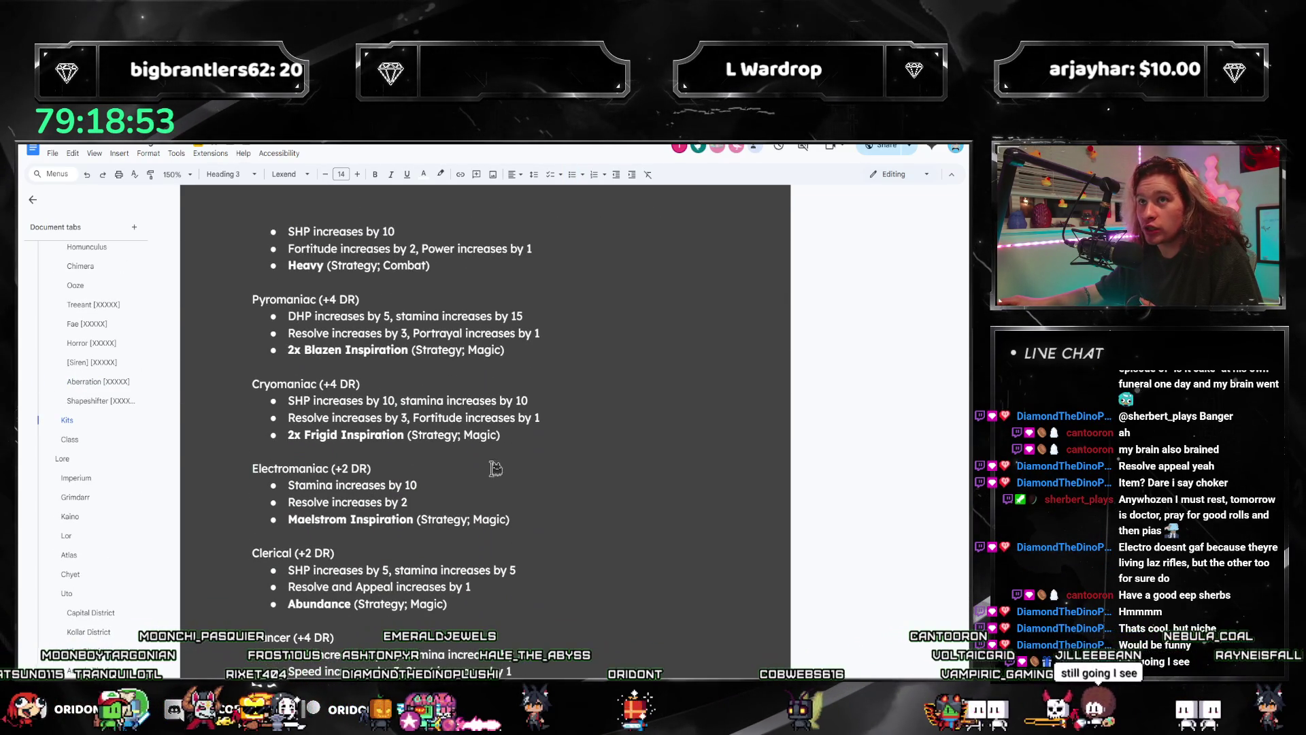
left_click(558, 422)
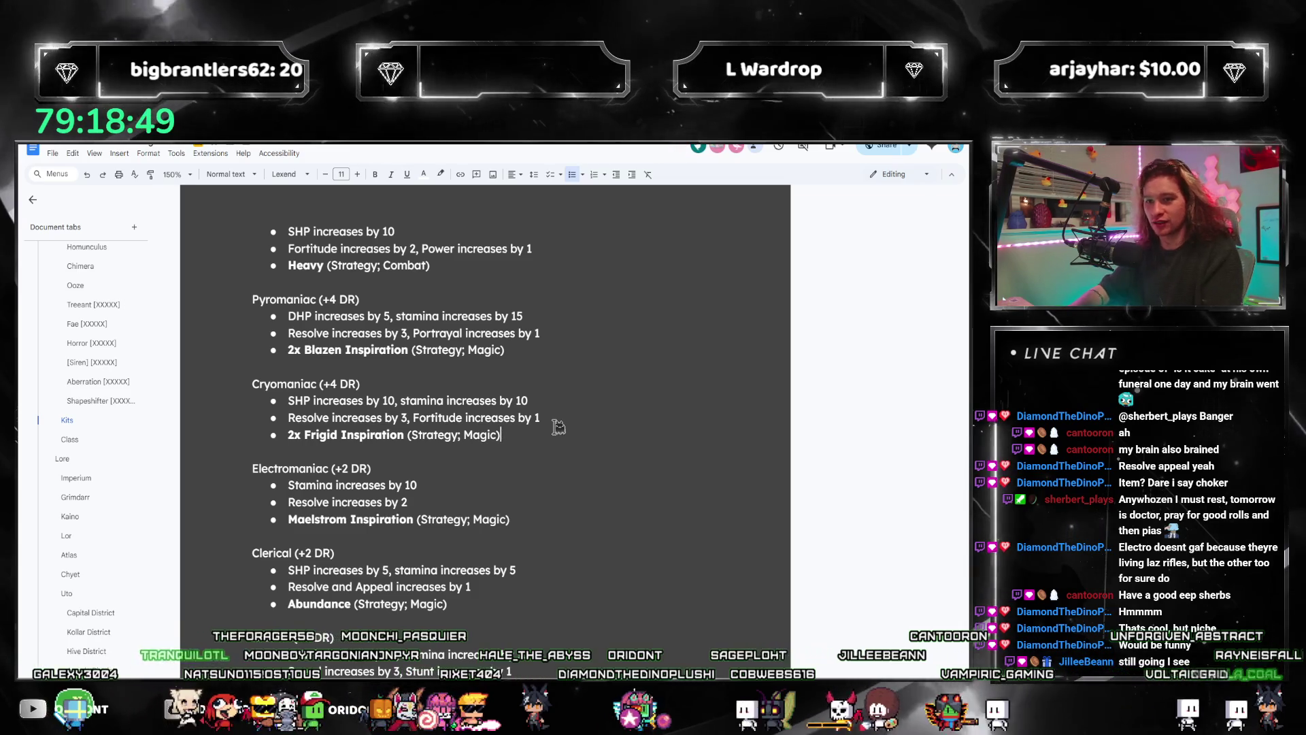
left_click_drag(288, 333, 527, 351)
left_click(527, 351)
key("Return")
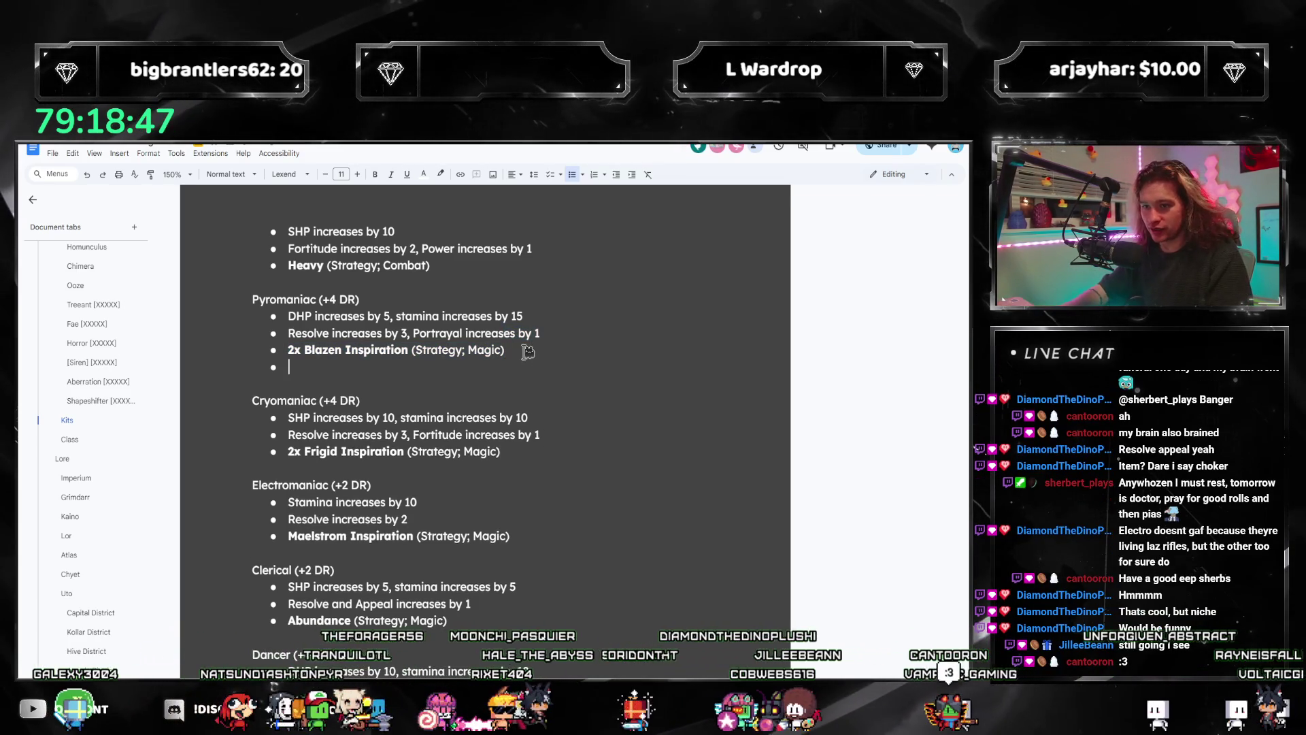
type("At the beginning of each turn, creatures that are grappling or scaling the equipped creature as well as creatures being grappled or scaled by the equipped creature are dealt an additional 1d4 damage, the type chosen upon crafting.")
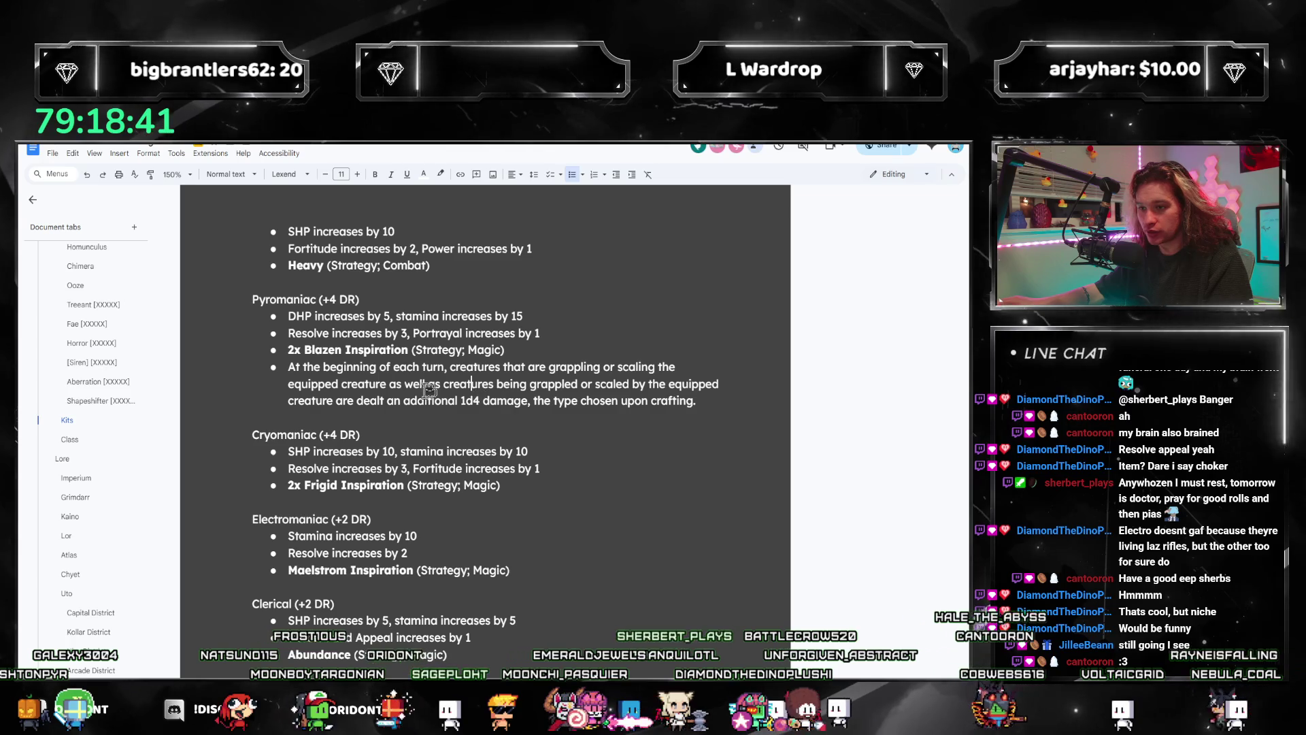
Step: Reword the new bullet to 'this creature' and an additional 1d4 Heat damage
left_click(621, 402)
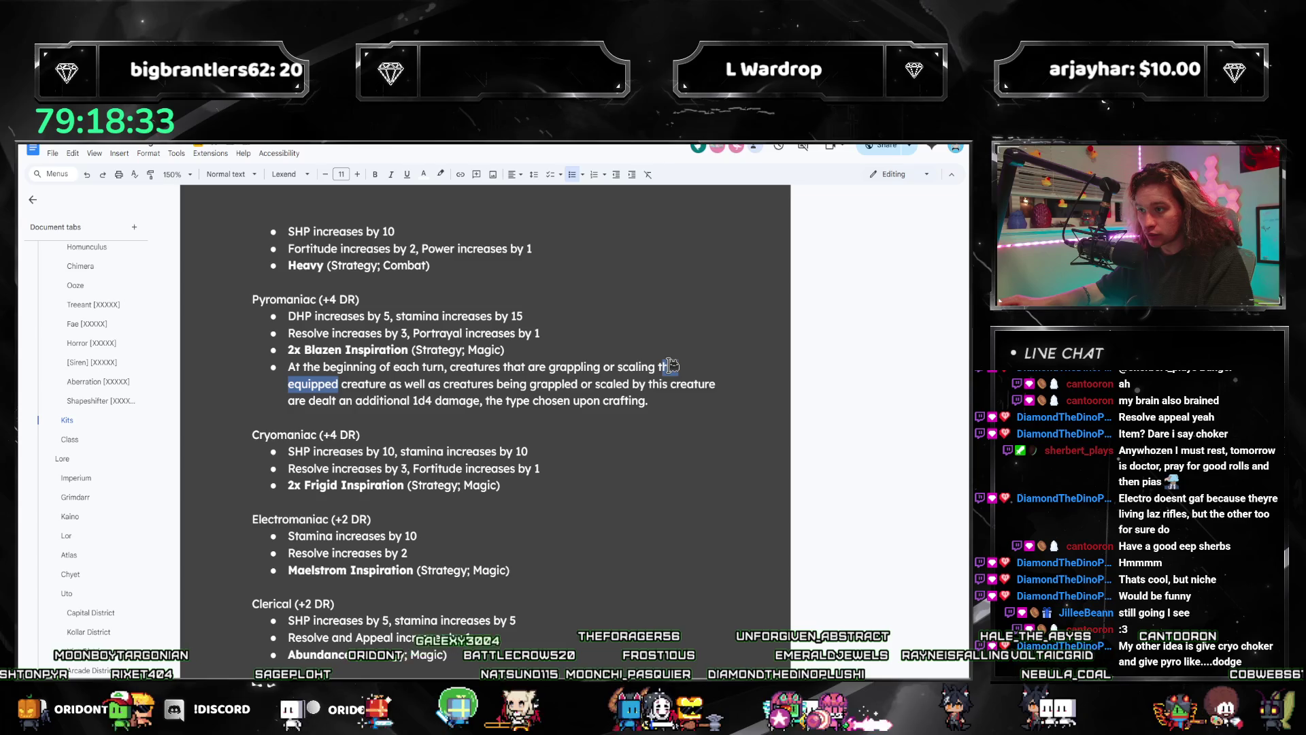
type("is")
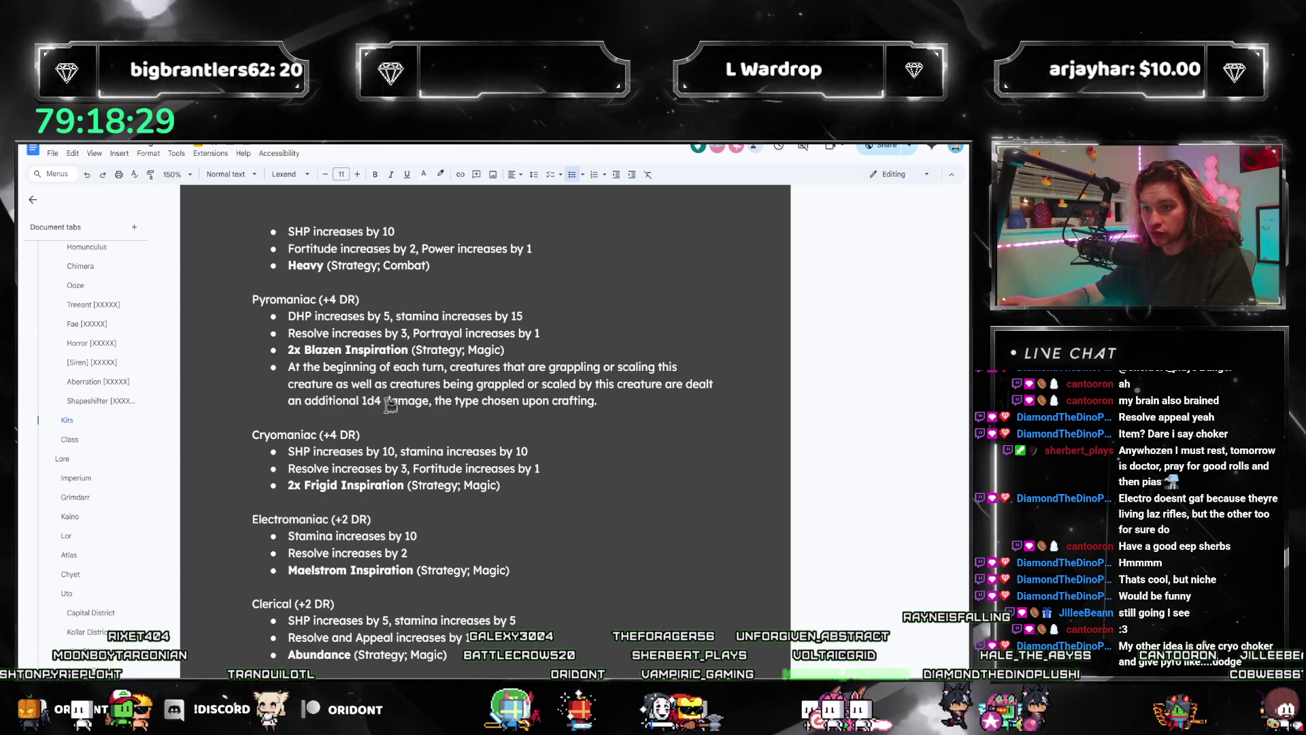
left_click_drag(384, 400, 437, 401)
type("Heat damage.")
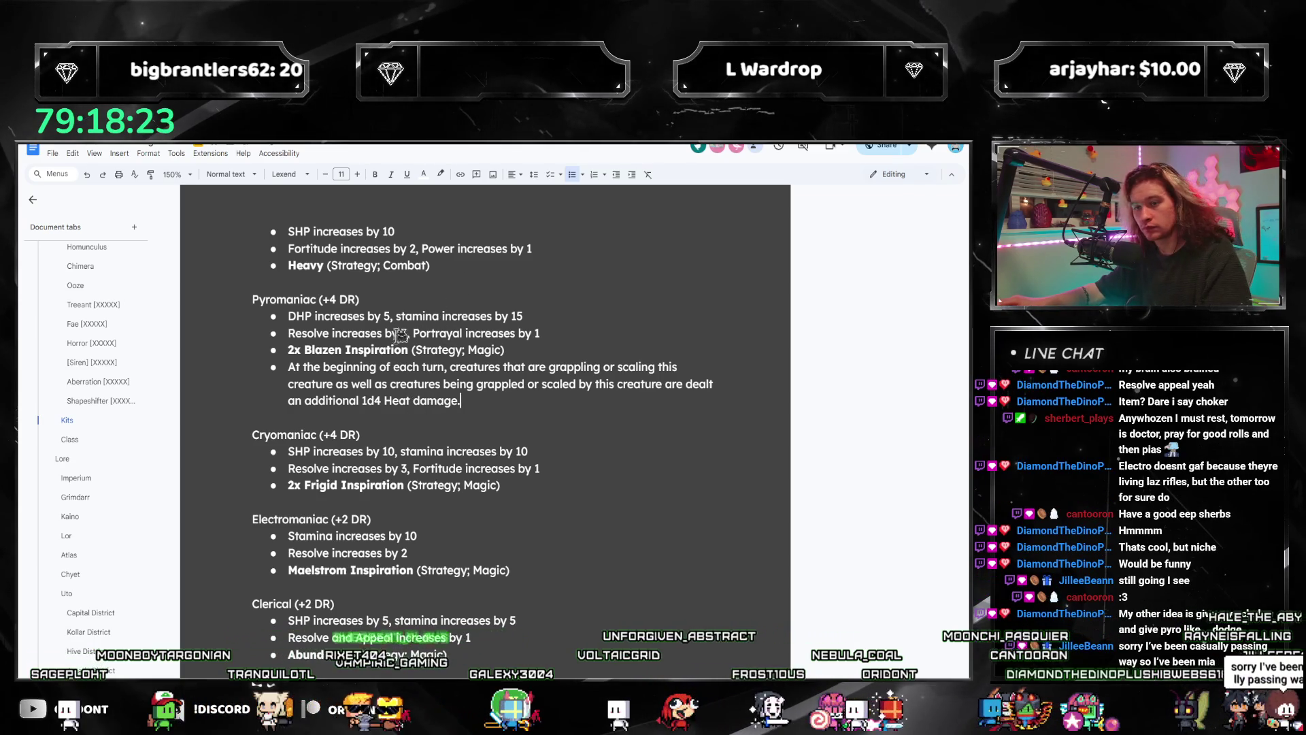
left_click(541, 482)
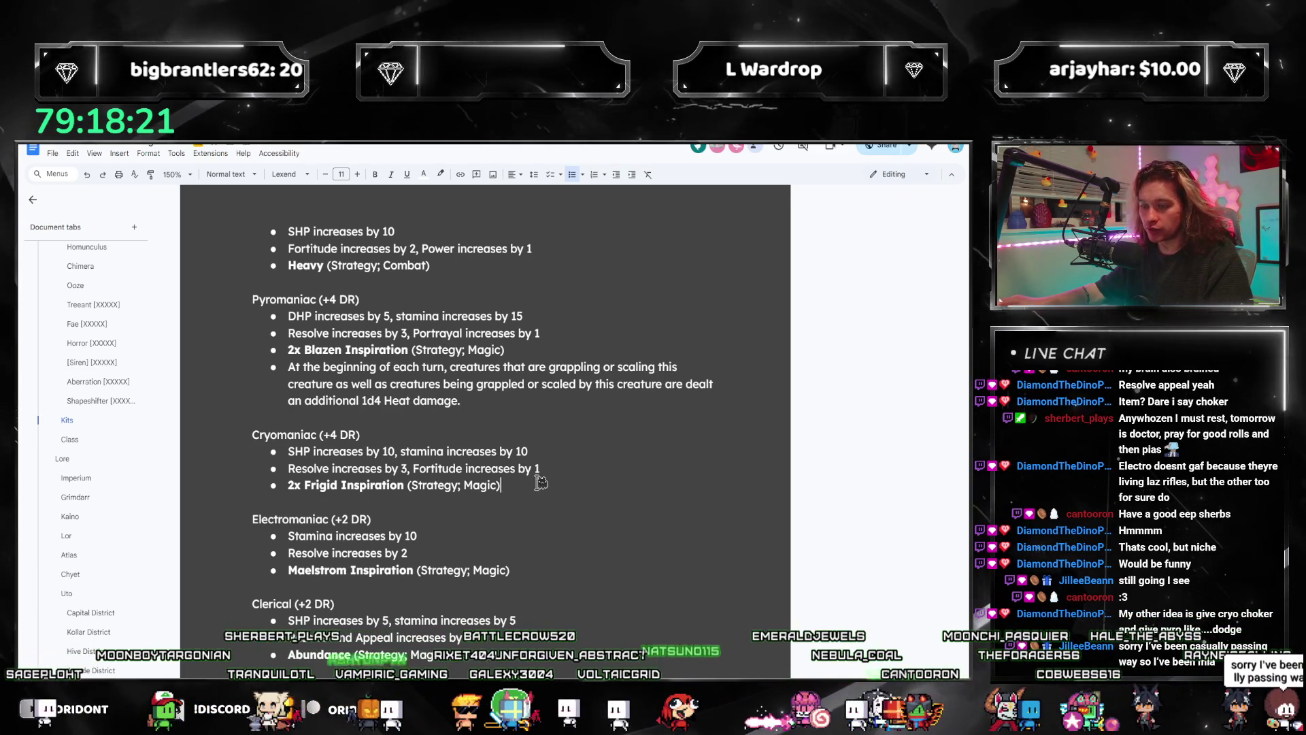
Step: Add a Cryomaniac favor-vs-spell-effects bullet and raise Pyromaniac's bonus damage to 1d12 Heat
key("Return")
type("This cre")
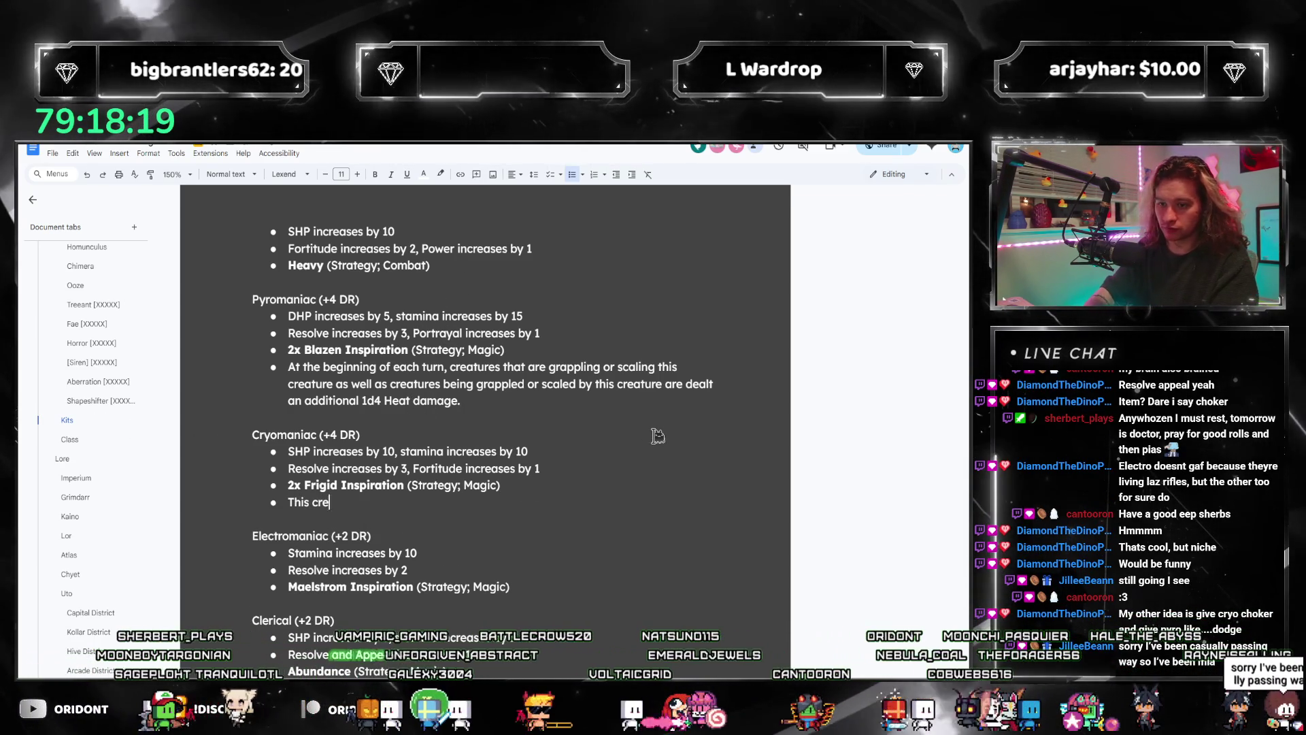
type("ature gains an additional point of favor on tests made to resist spel")
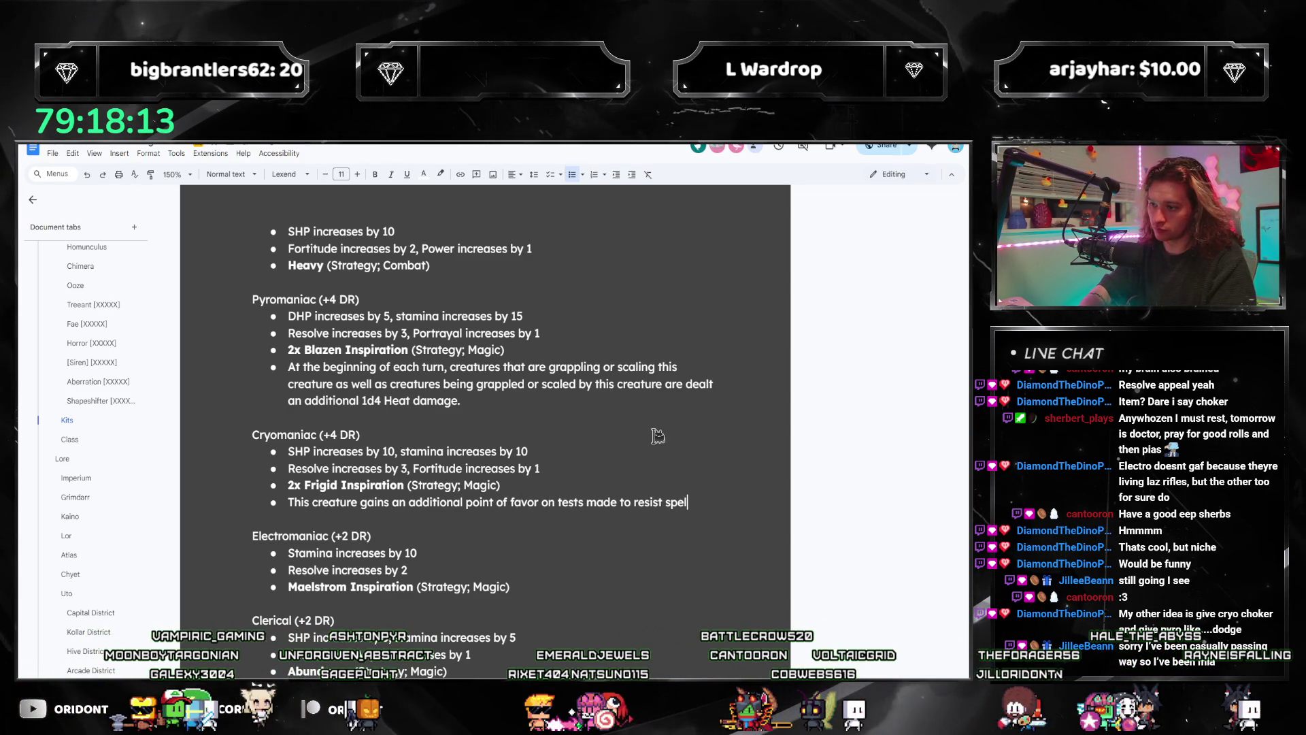
type("l effects.")
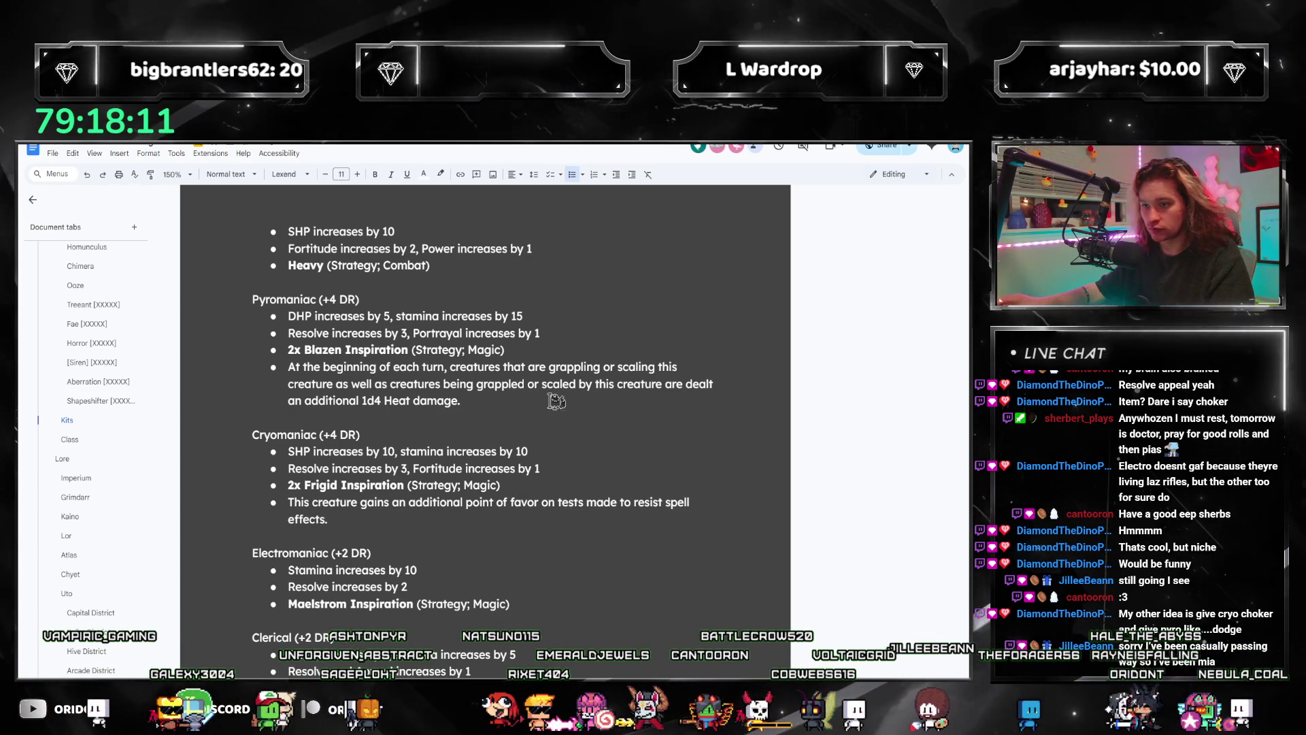
left_click(380, 401)
key("BackSpace")
type("8")
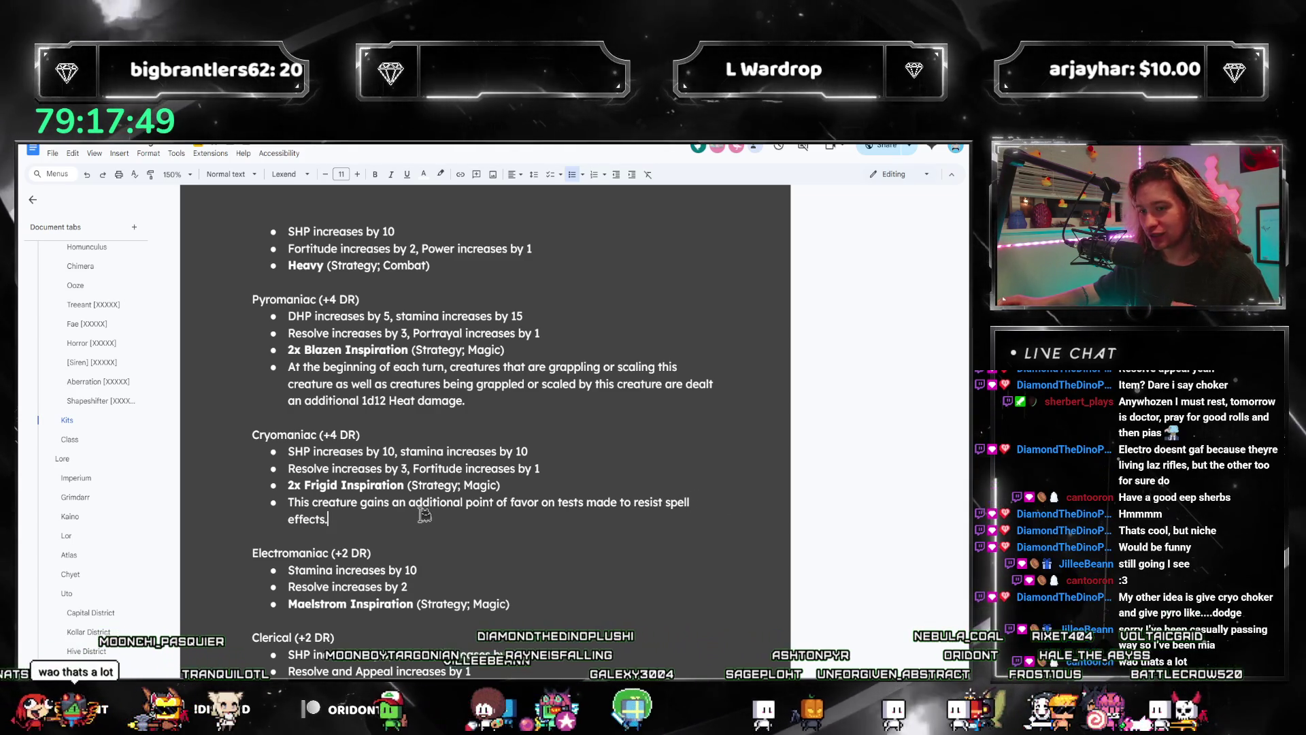
left_click_drag(424, 518, 292, 502)
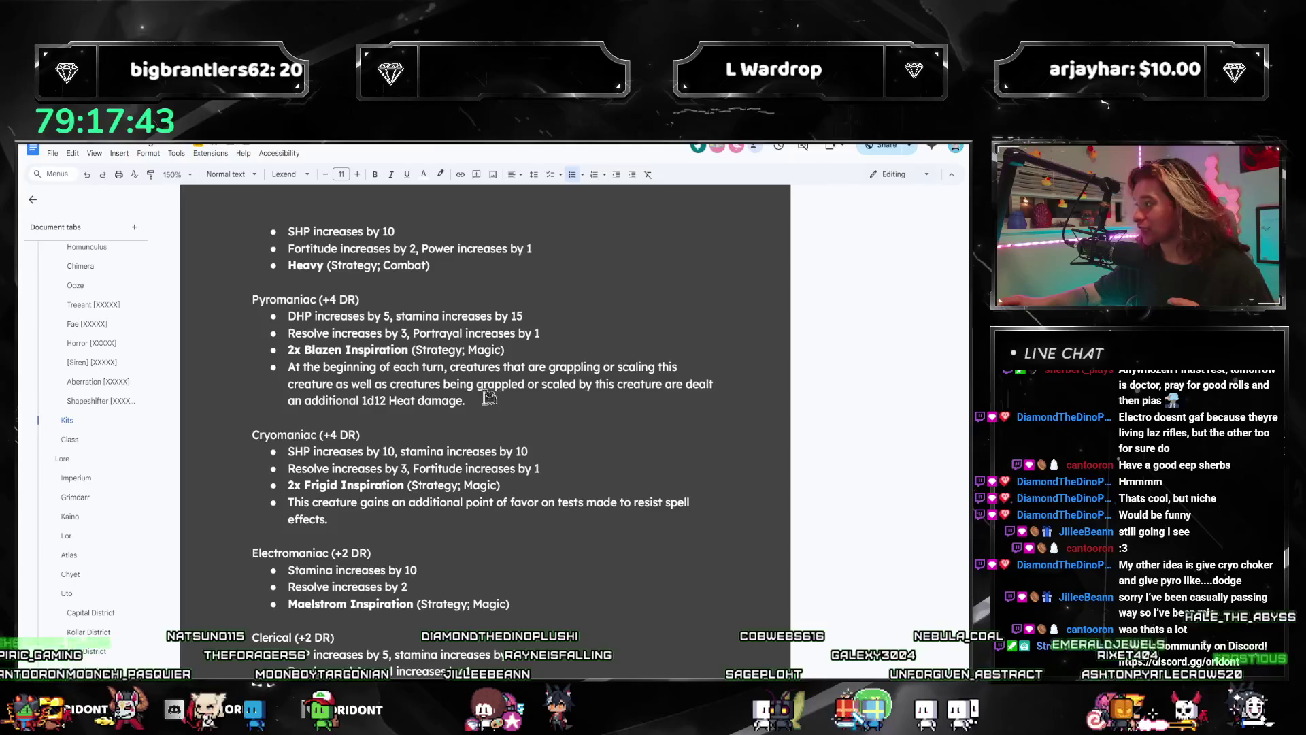
scroll(488, 397, "up", 1)
scroll(486, 378, "up", 2)
scroll(439, 388, "down", 2)
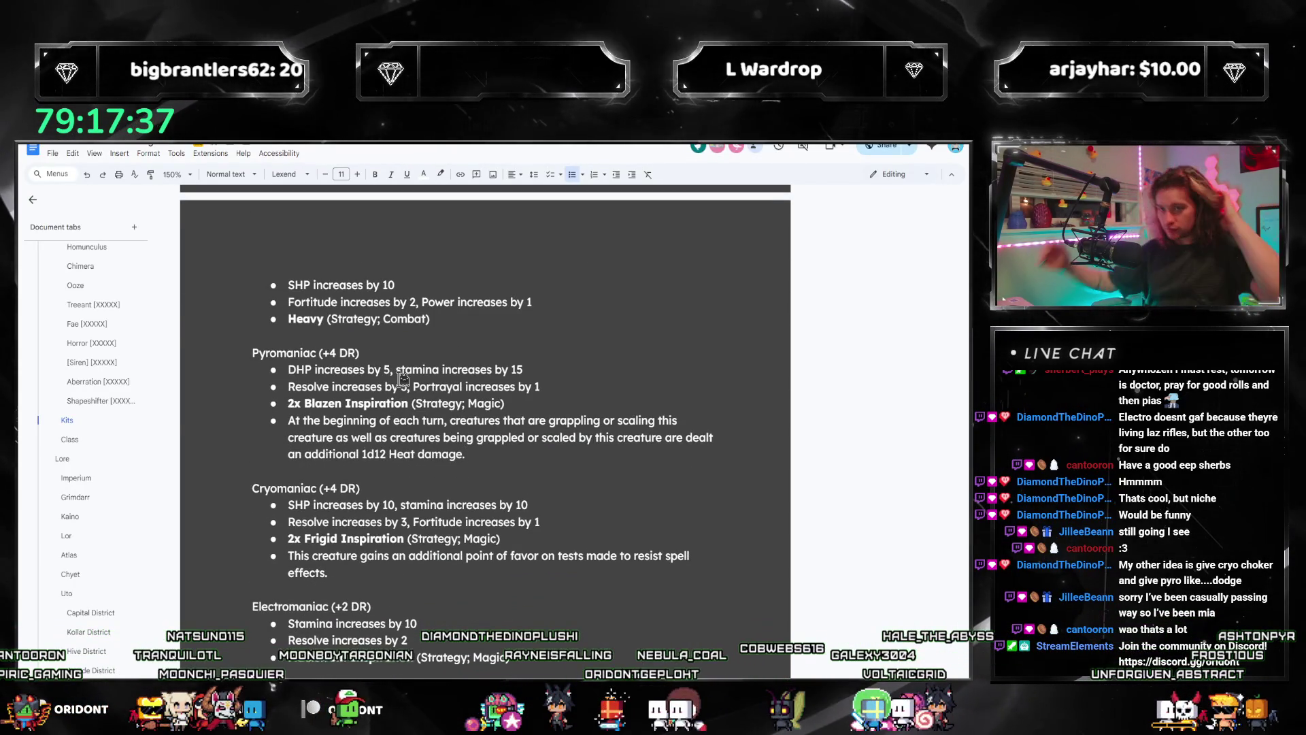
scroll(428, 372, "down", 3)
scroll(475, 357, "up", 2)
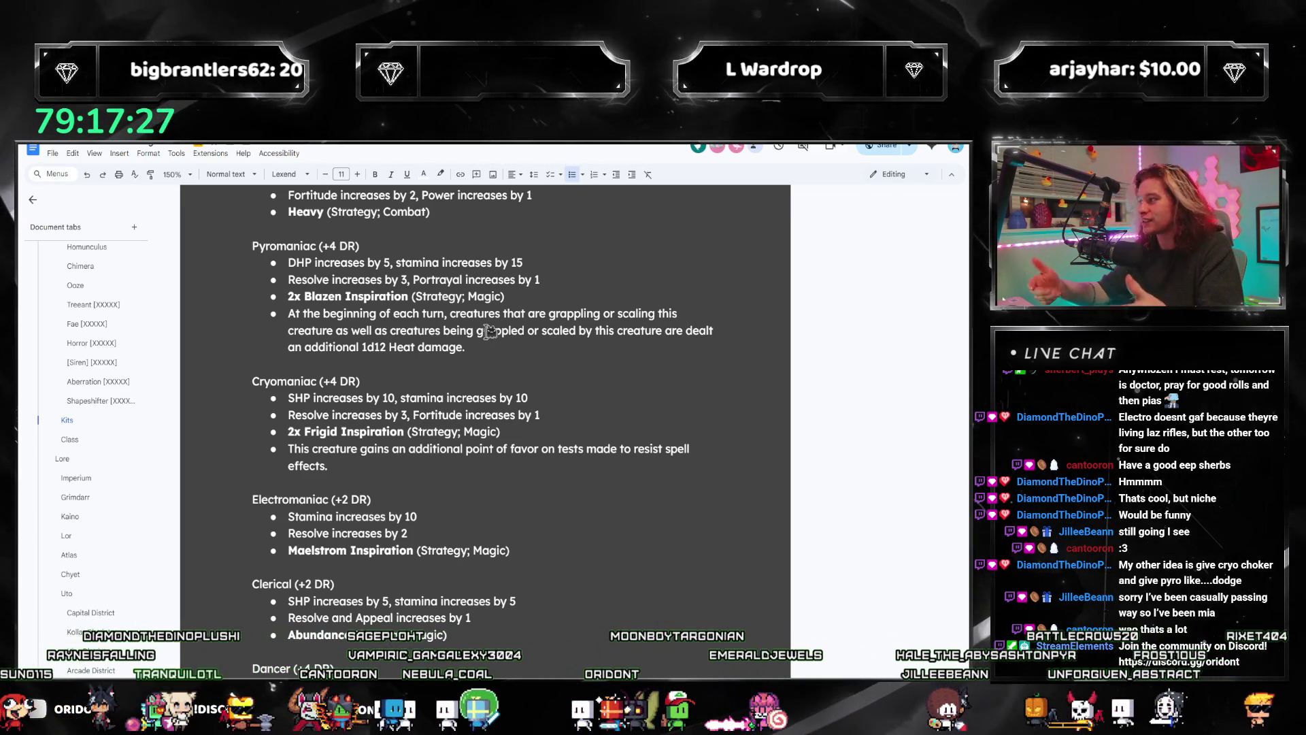
scroll(488, 331, "down", 2)
scroll(459, 347, "down", 2)
scroll(408, 368, "down", 2)
scroll(345, 388, "down", 2)
scroll(345, 388, "down", 2)
scroll(349, 392, "down", 3)
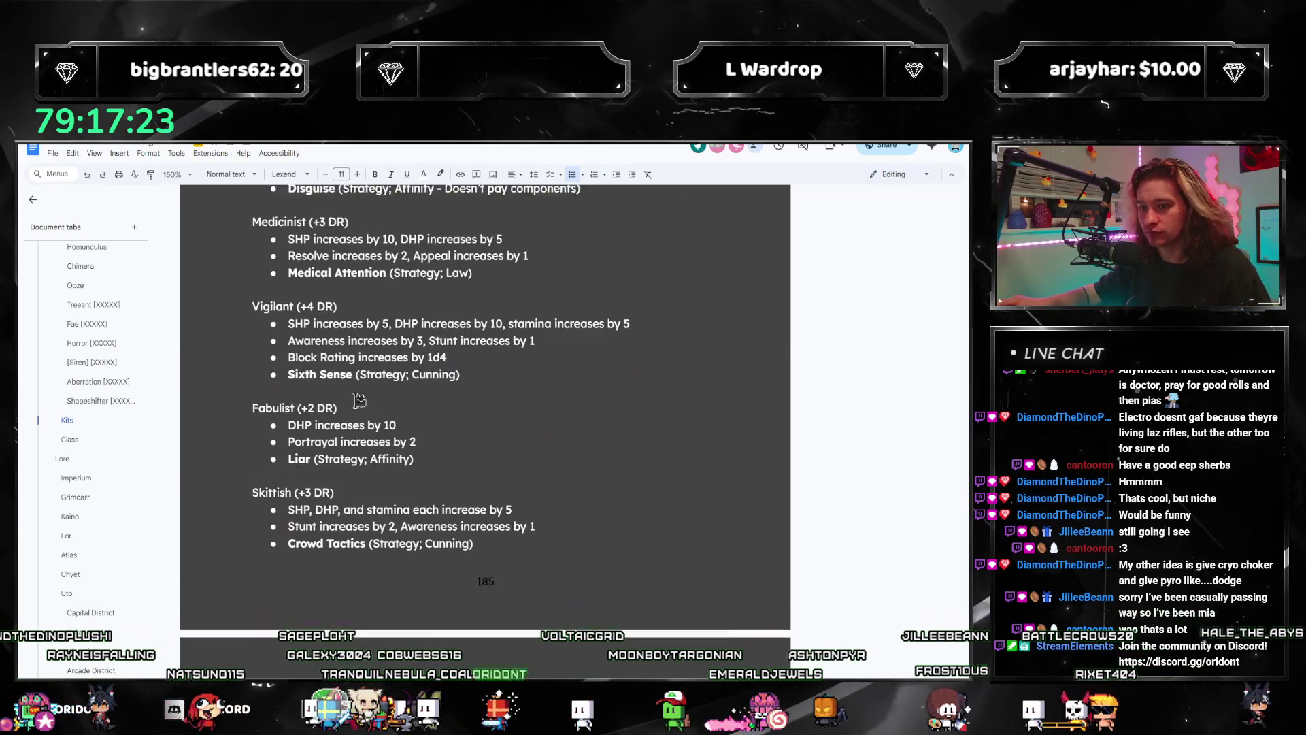
scroll(353, 396, "down", 2)
scroll(358, 403, "down", 3)
scroll(357, 404, "down", 3)
scroll(358, 403, "up", 1)
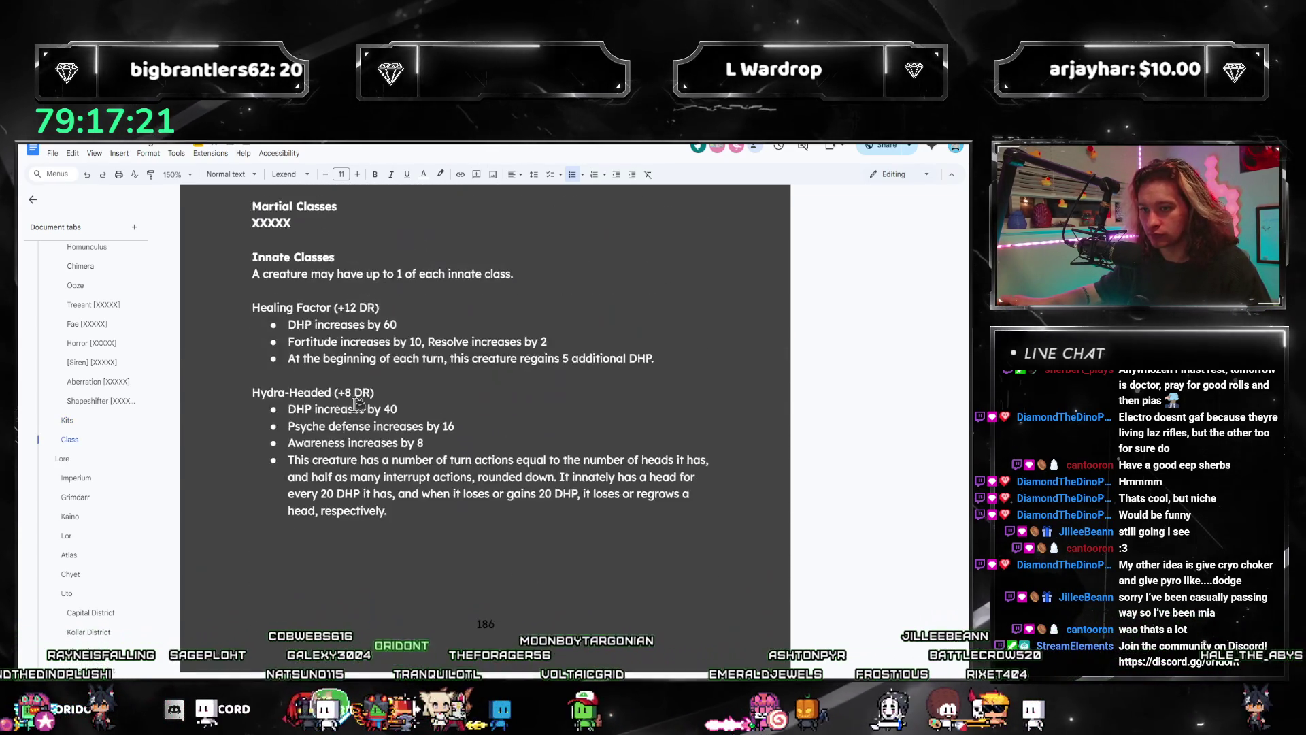
scroll(357, 403, "up", 3)
scroll(357, 403, "up", 3)
scroll(358, 403, "up", 3)
scroll(357, 400, "up", 3)
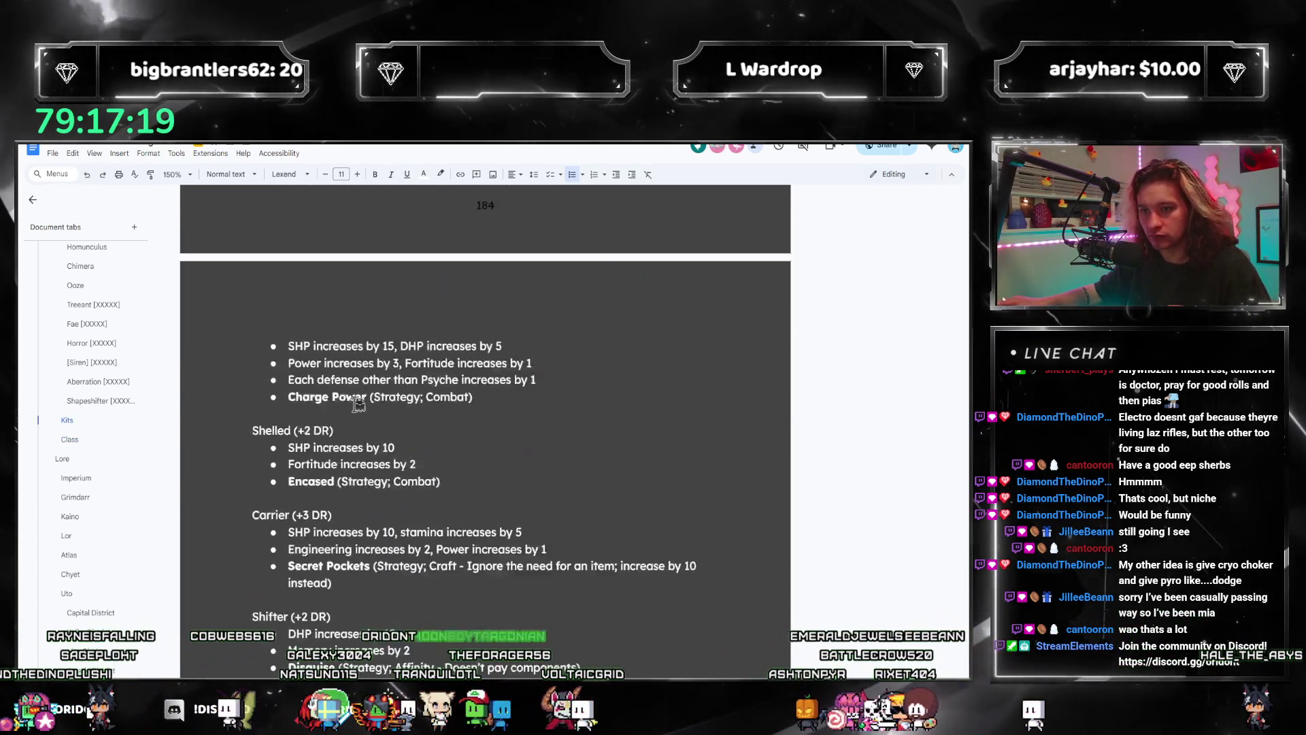
scroll(356, 397, "up", 3)
scroll(353, 393, "up", 3)
scroll(354, 394, "up", 3)
scroll(352, 396, "up", 2)
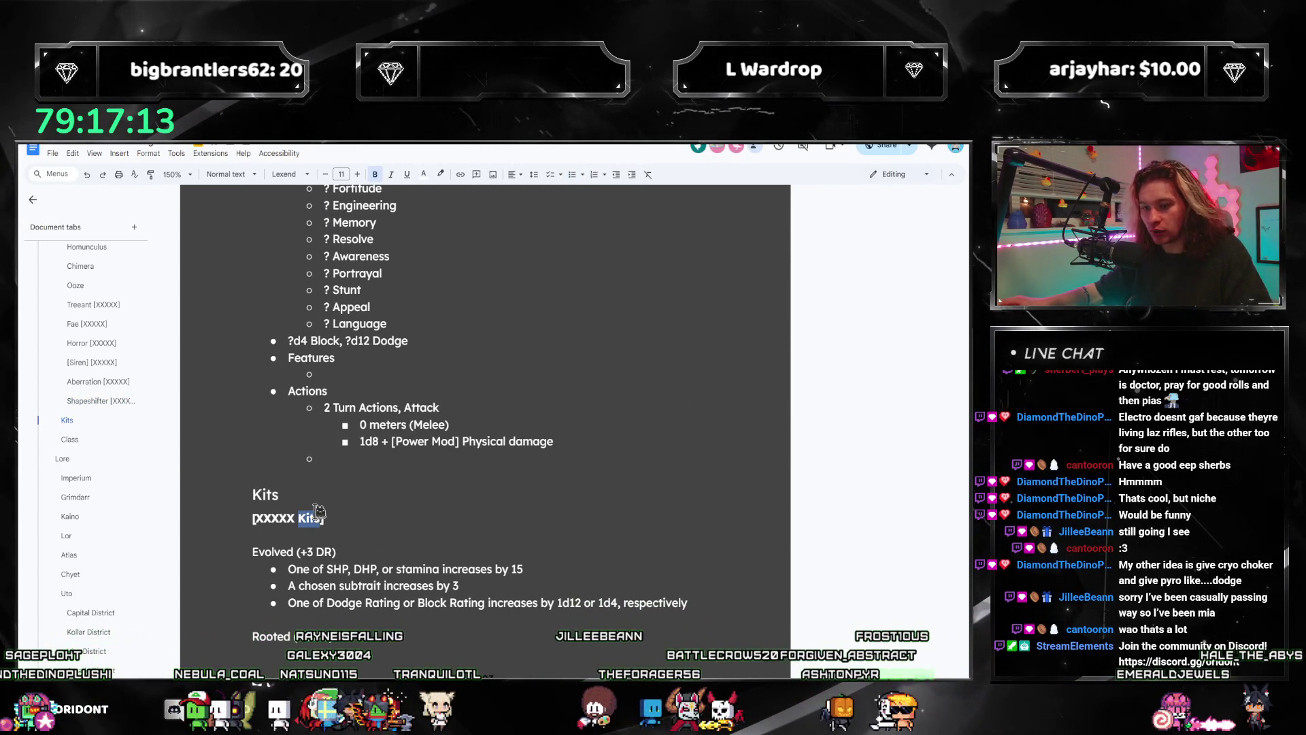
scroll(314, 484, "down", 3)
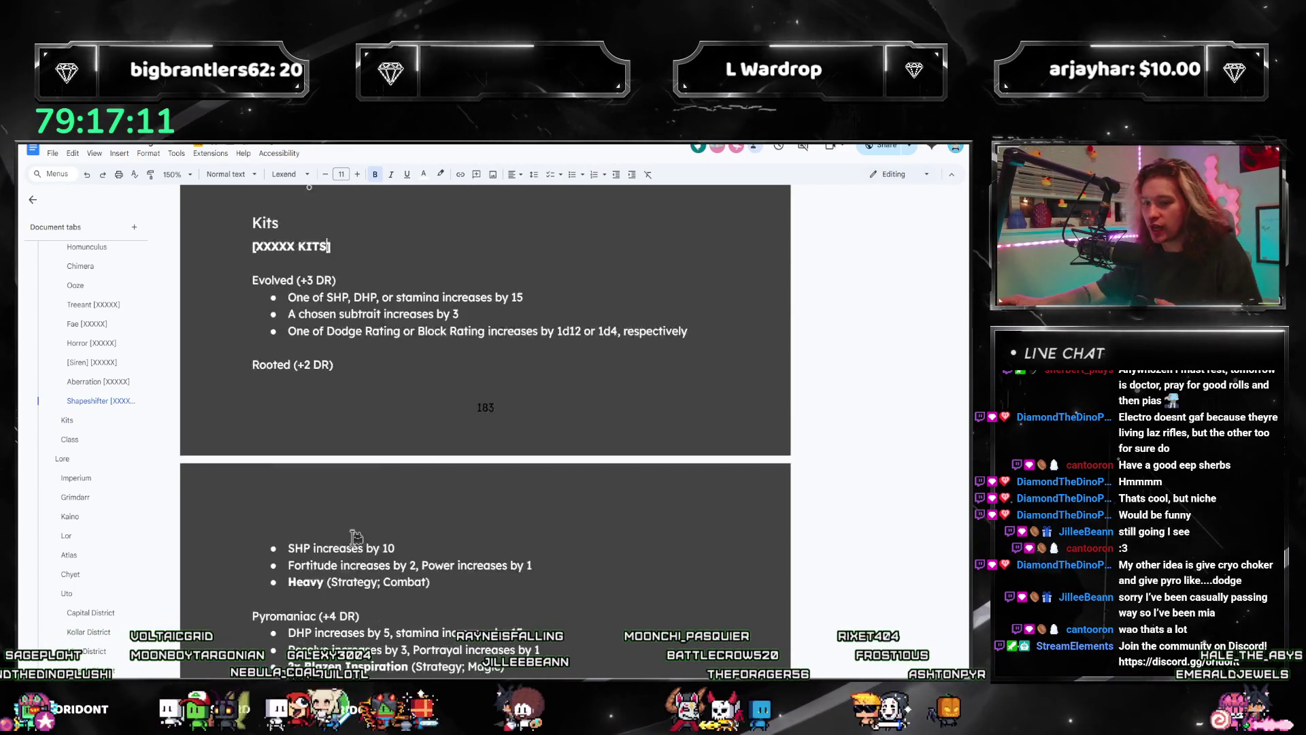
scroll(332, 498, "down", 3)
scroll(352, 515, "down", 3)
scroll(368, 529, "up", 1)
scroll(376, 537, "up", 3)
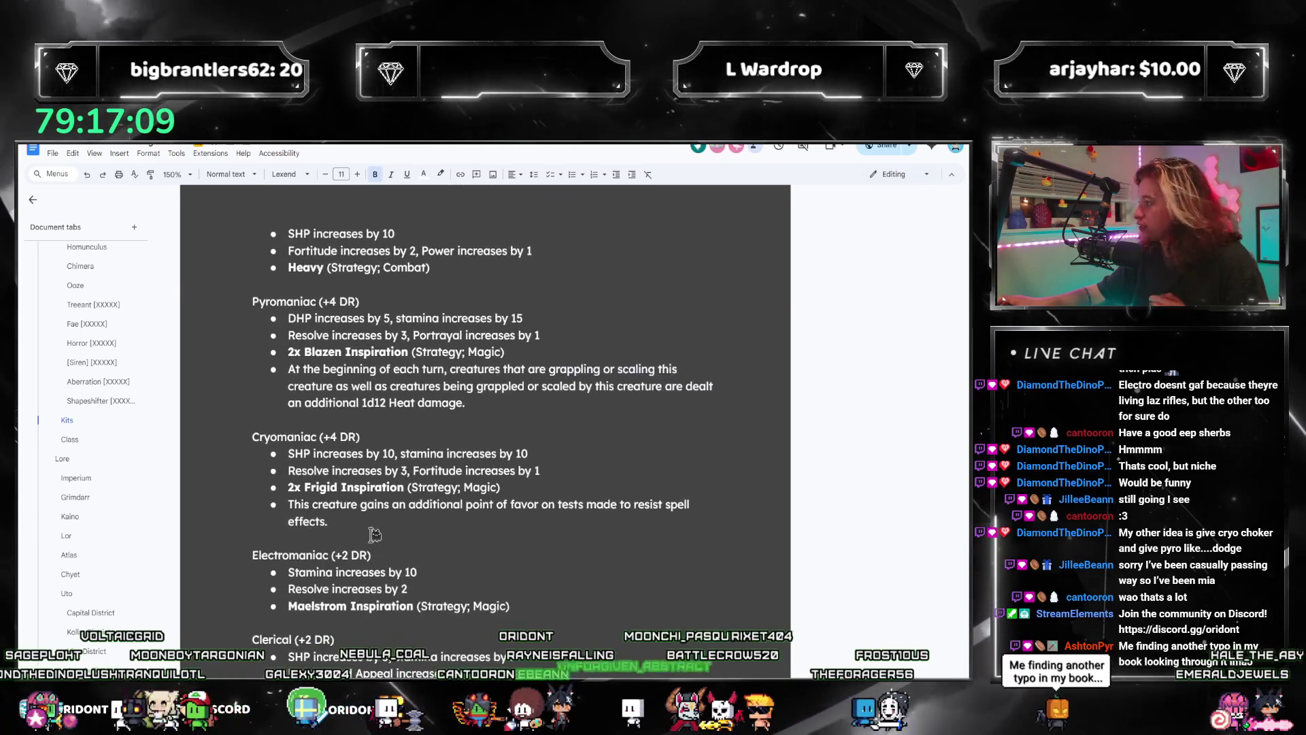
scroll(376, 537, "up", 3)
scroll(376, 536, "up", 2)
scroll(374, 533, "up", 5)
scroll(375, 534, "up", 4)
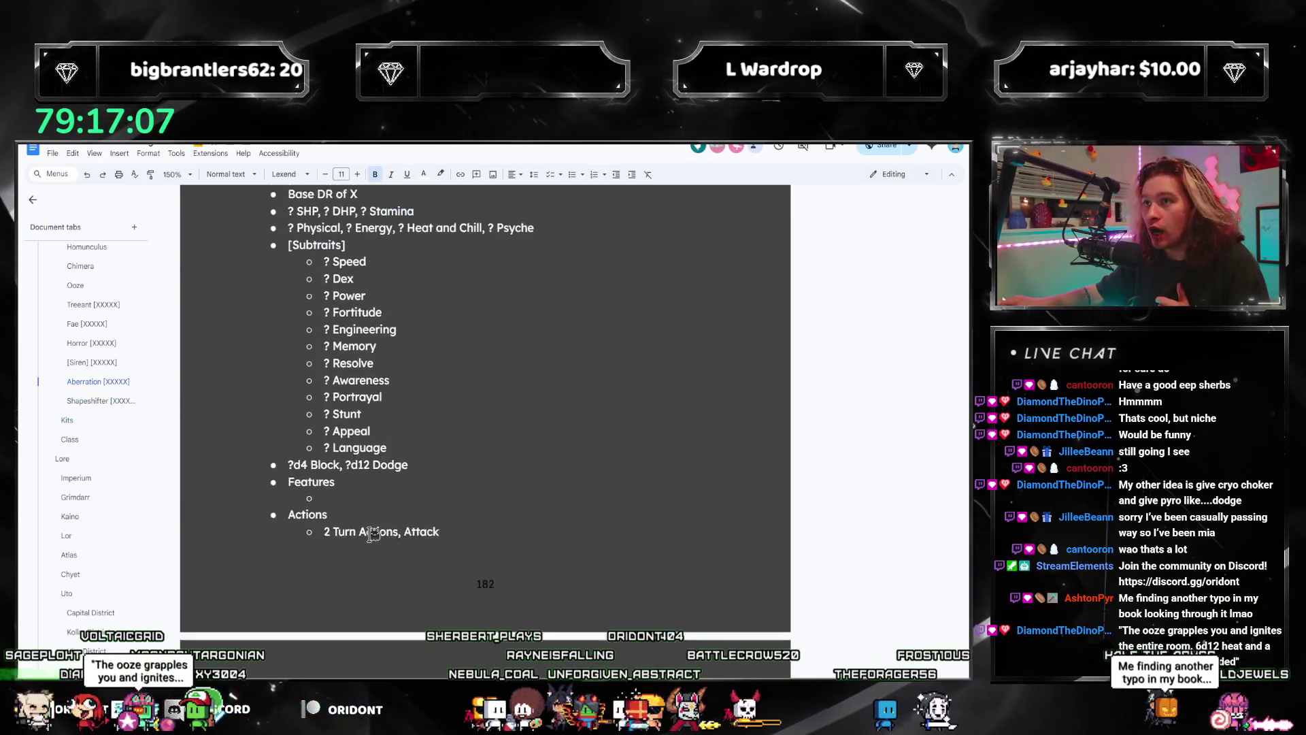
scroll(373, 533, "up", 4)
scroll(375, 534, "down", 3)
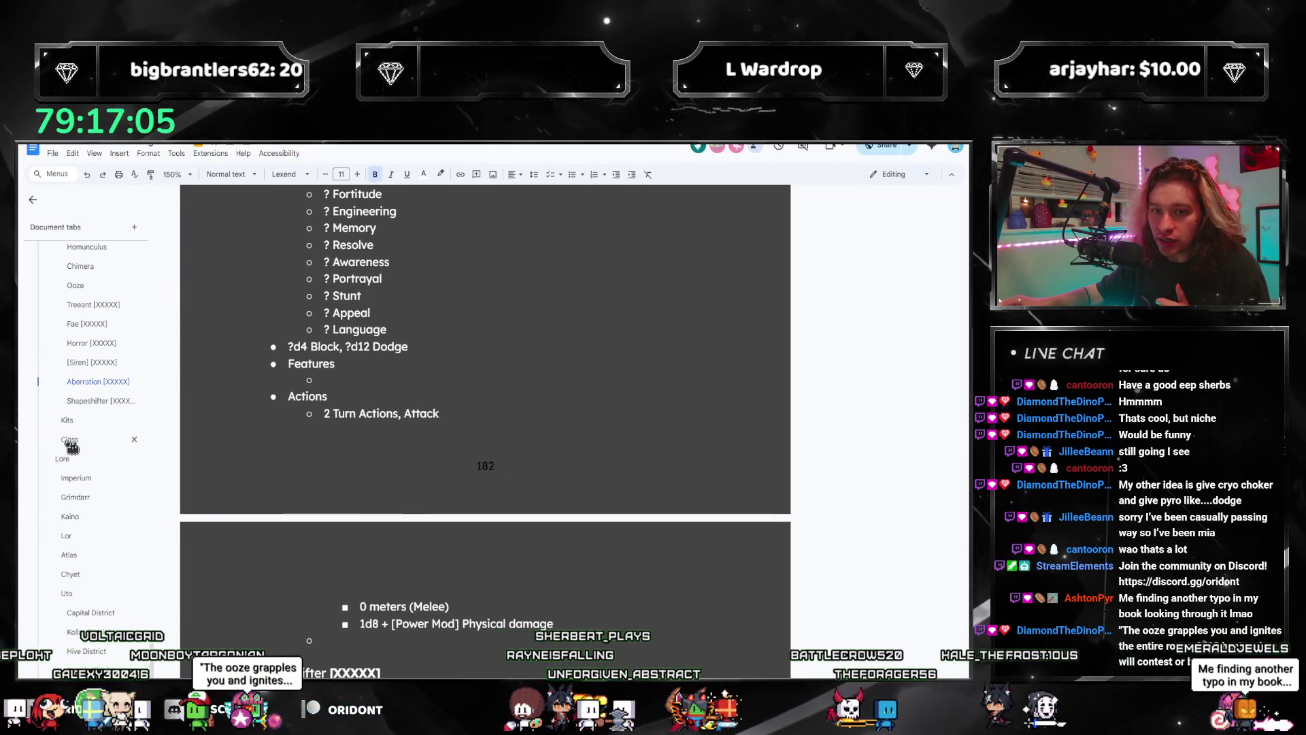
Step: Jump to the Class section, then switch to the reference PDF rulebook
left_click(70, 441)
scroll(354, 364, "up", 2)
scroll(362, 398, "down", 2)
scroll(372, 439, "up", 2)
scroll(386, 472, "down", 2)
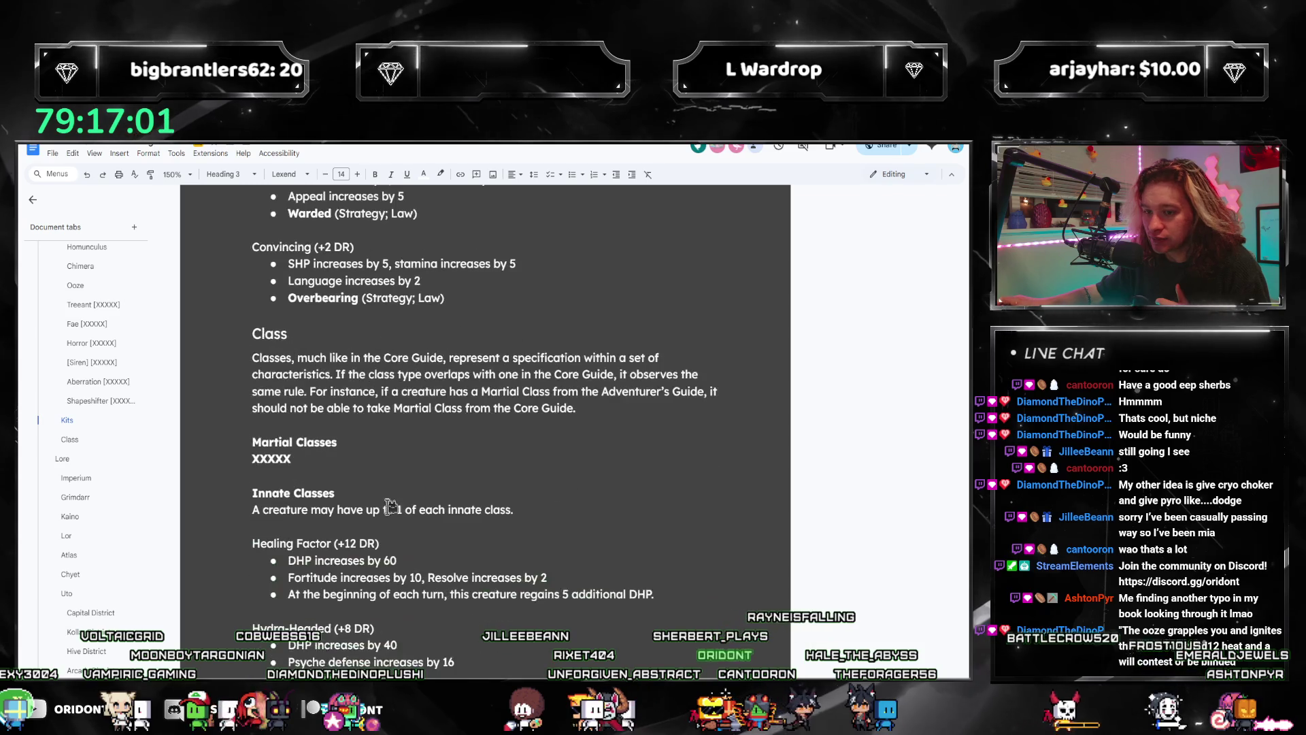
scroll(378, 460, "down", 1)
scroll(361, 439, "up", 1)
scroll(343, 415, "up", 1)
left_click(343, 415)
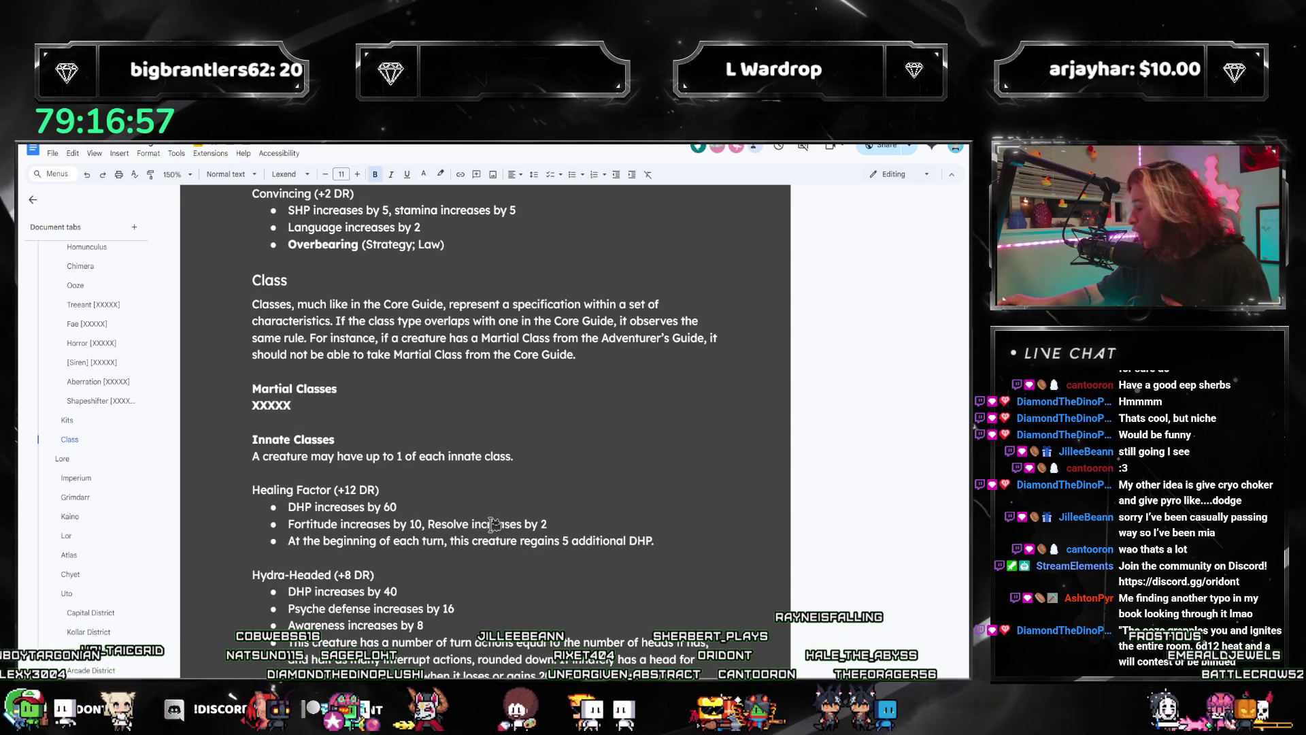
key("alt+Tab")
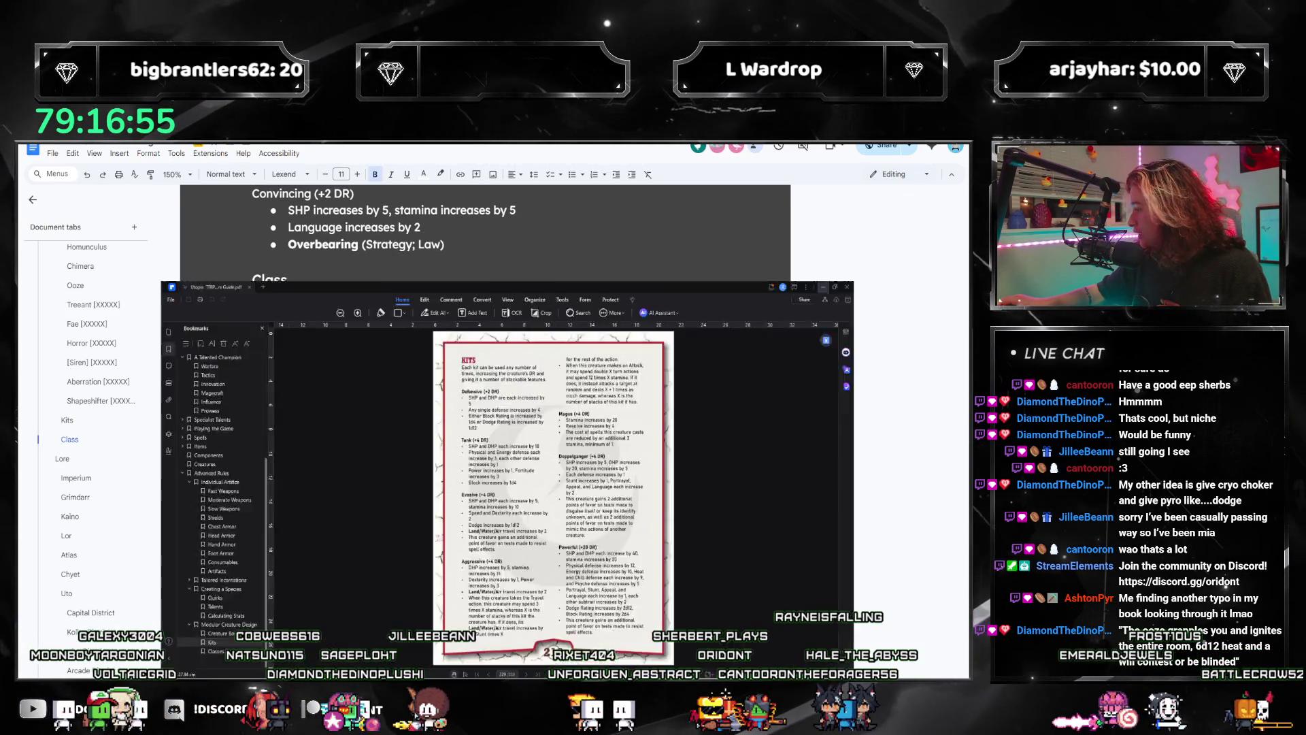
scroll(551, 469, "down", 5)
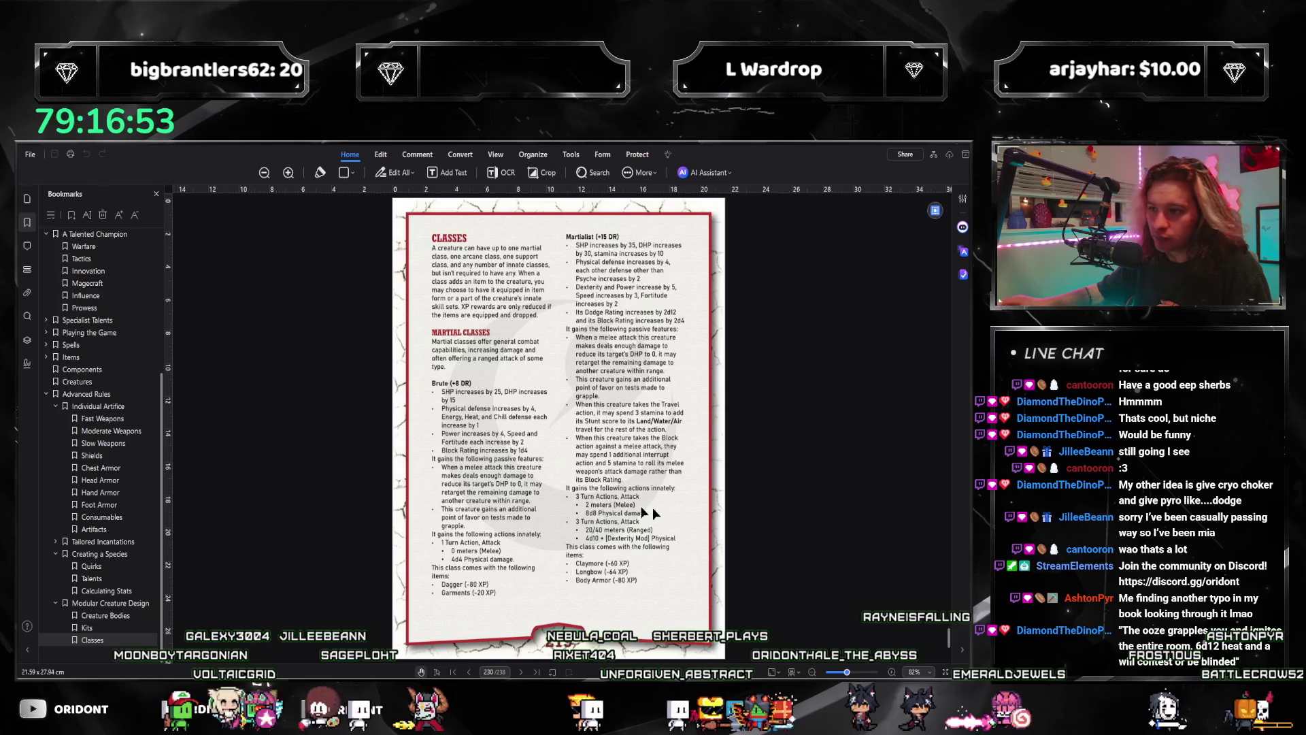
scroll(550, 461, "down", 2)
scroll(551, 472, "down", 5)
scroll(551, 472, "down", 4)
scroll(549, 464, "down", 3)
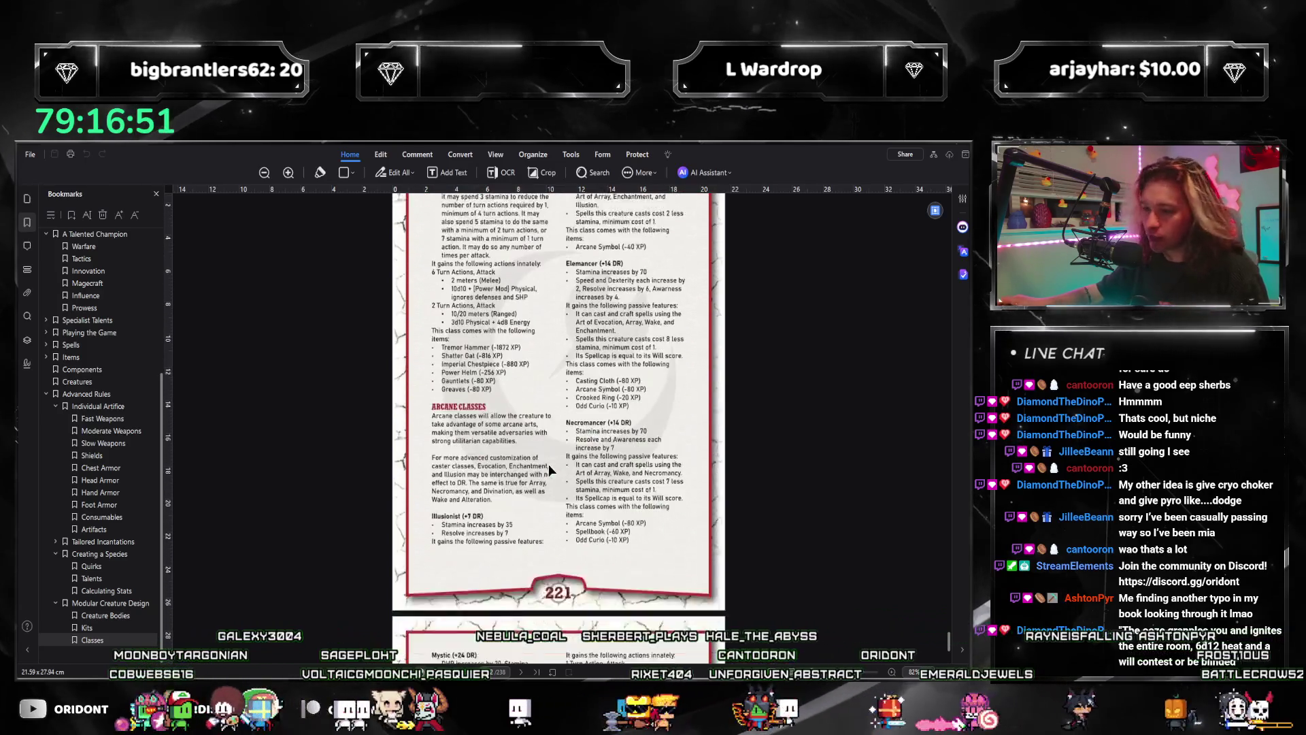
scroll(551, 470, "down", 4)
scroll(570, 481, "down", 1)
scroll(573, 492, "down", 4)
scroll(573, 492, "down", 3)
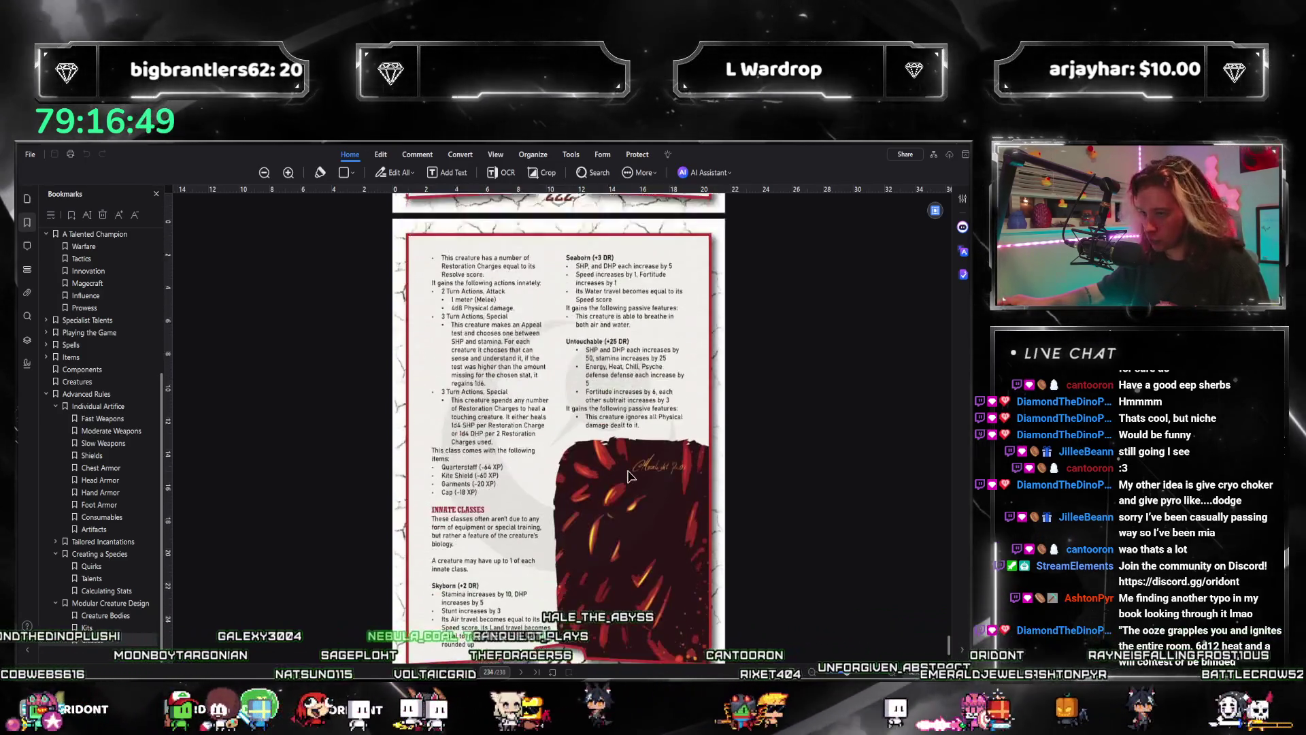
Step: Return from the PDF's Classes pages to the Google Docs rulebook
key("alt+Tab")
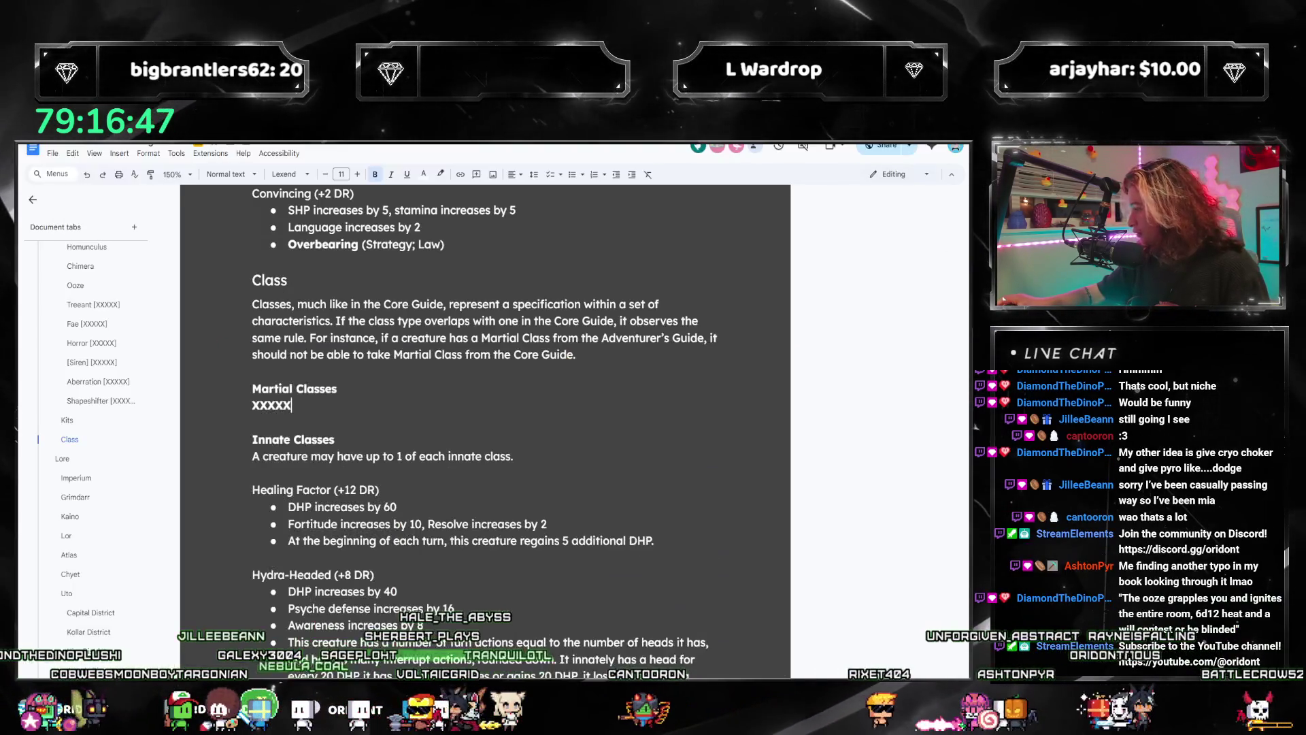
Step: Make Martial and Arcane Classes white Heading 4 subheadings with new lines below
key("Return")
key("Return")
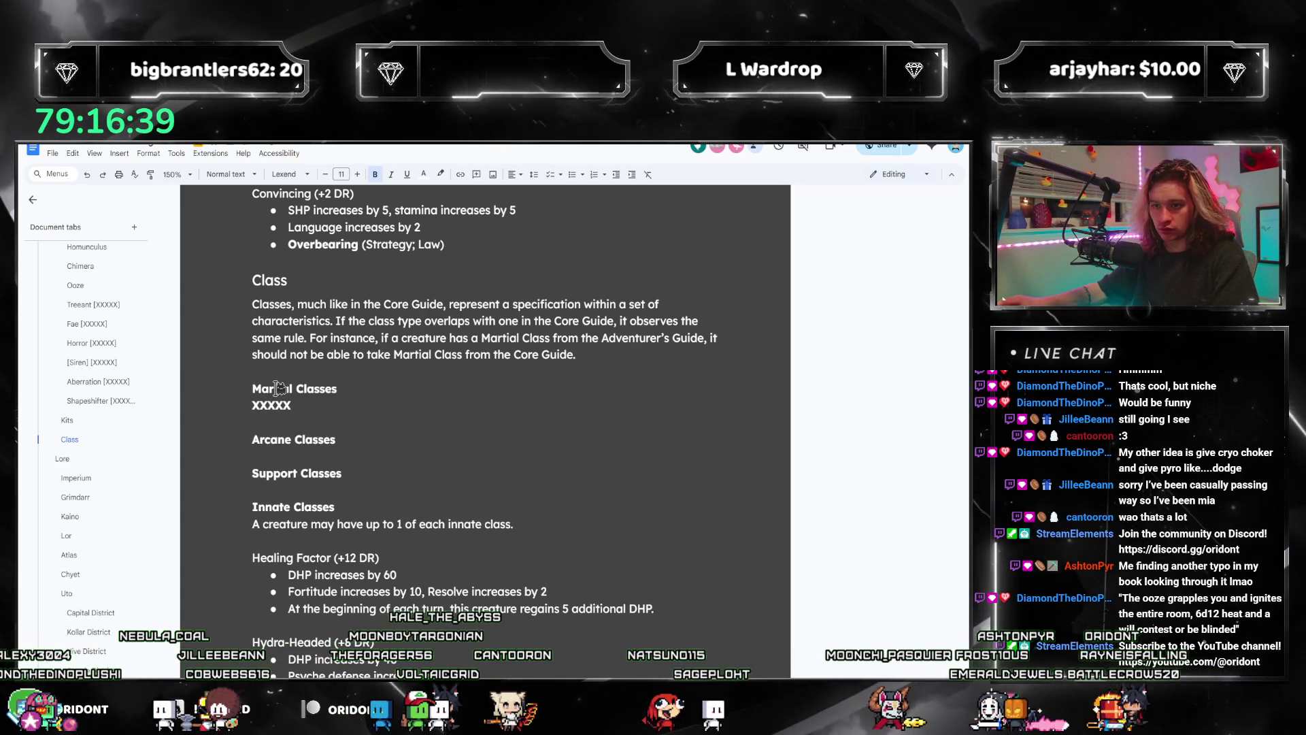
key("ctrl+alt+4")
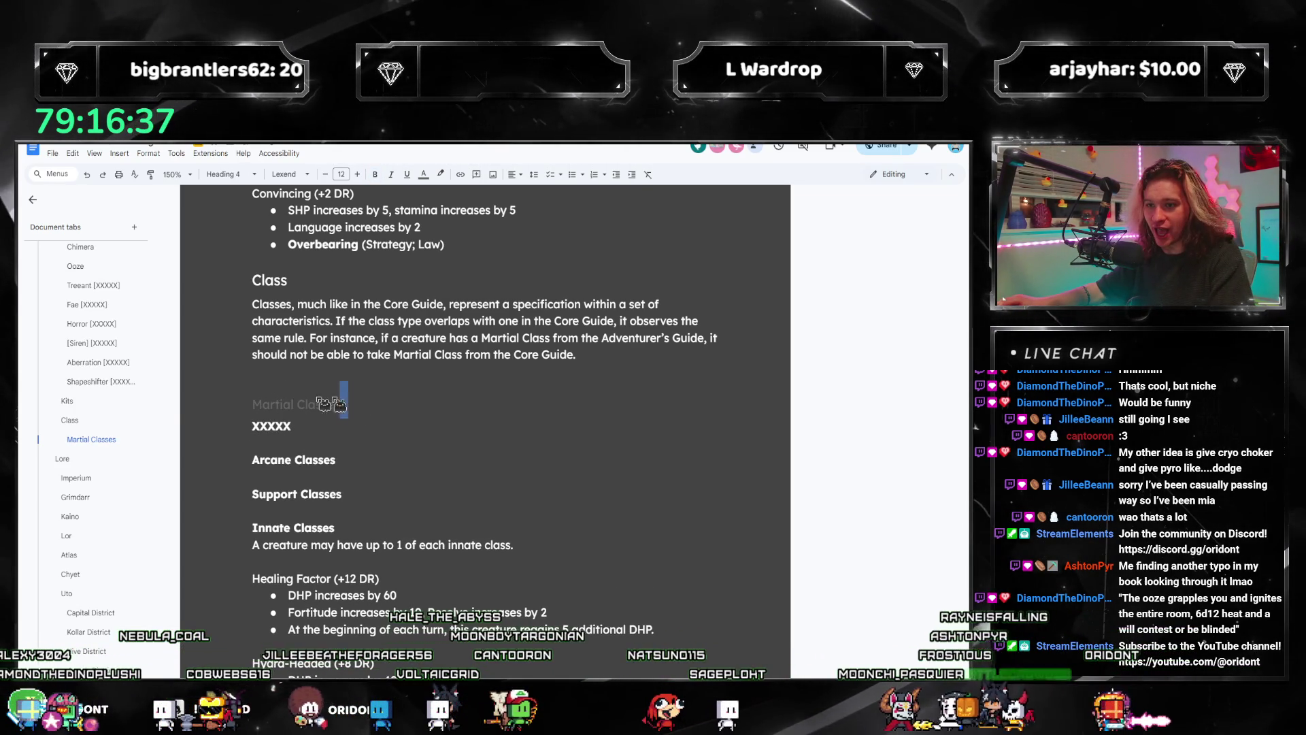
left_click(423, 175)
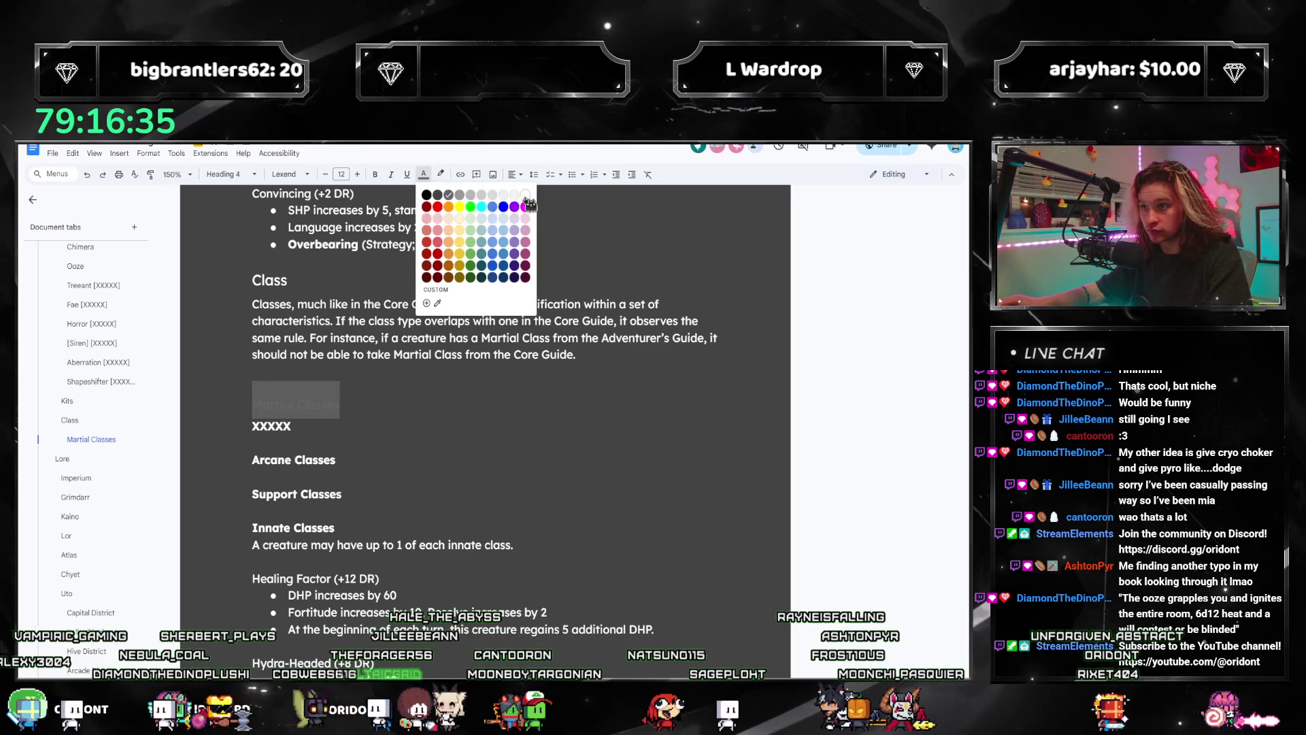
left_click(526, 195)
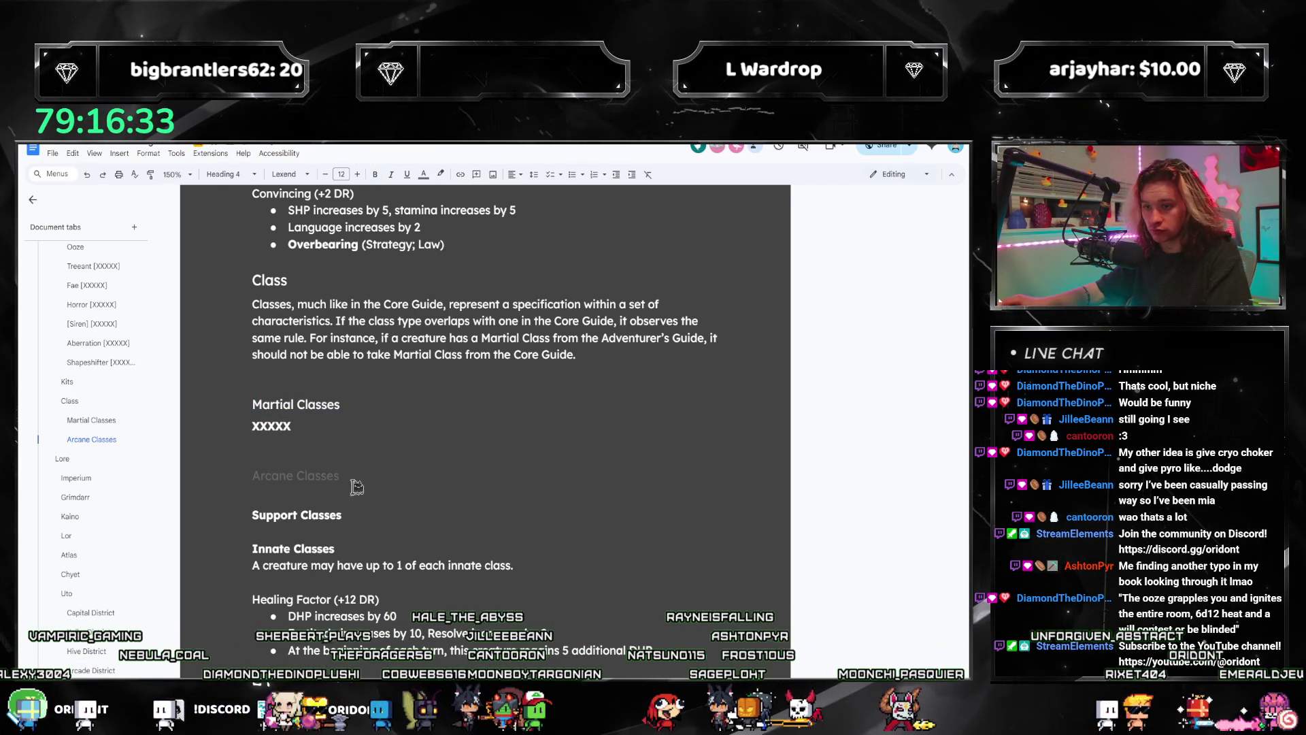
left_click(426, 175)
left_click(525, 195)
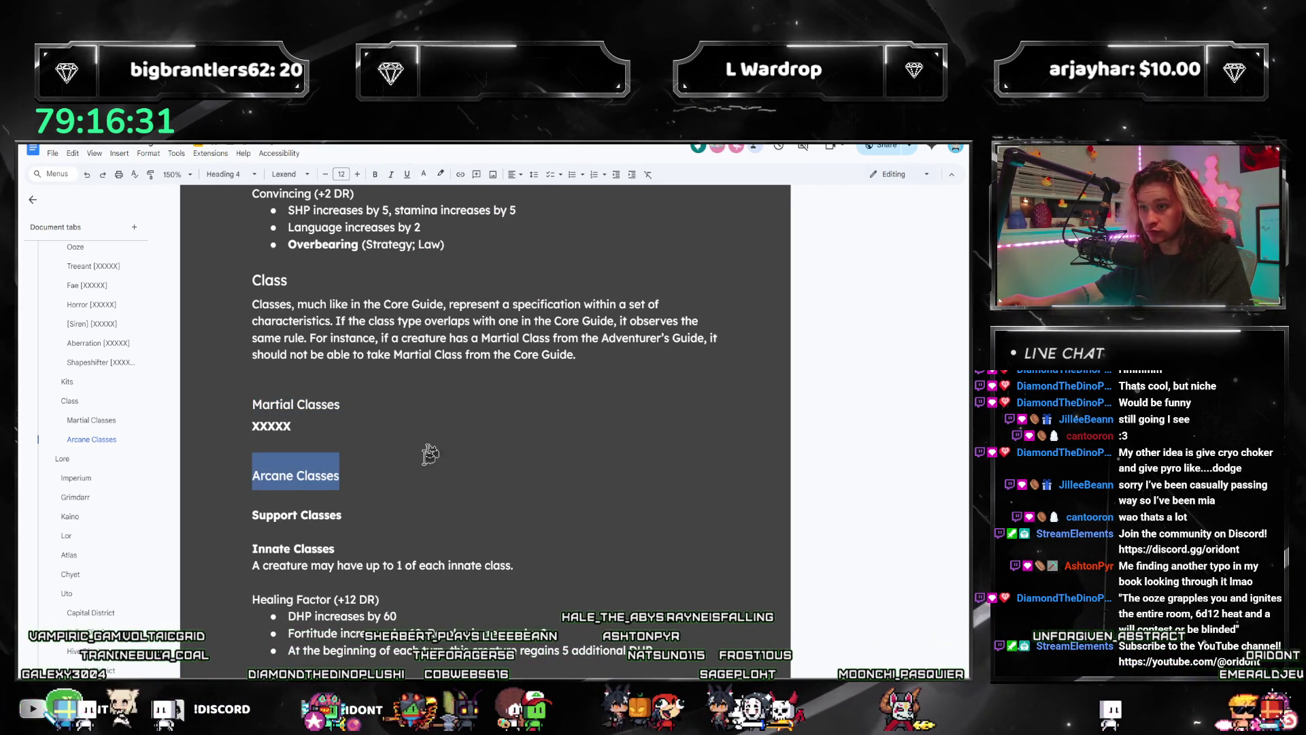
Step: Turn the Support and Innate Classes lines into headings
left_click(344, 515)
key("ctrl+alt+3")
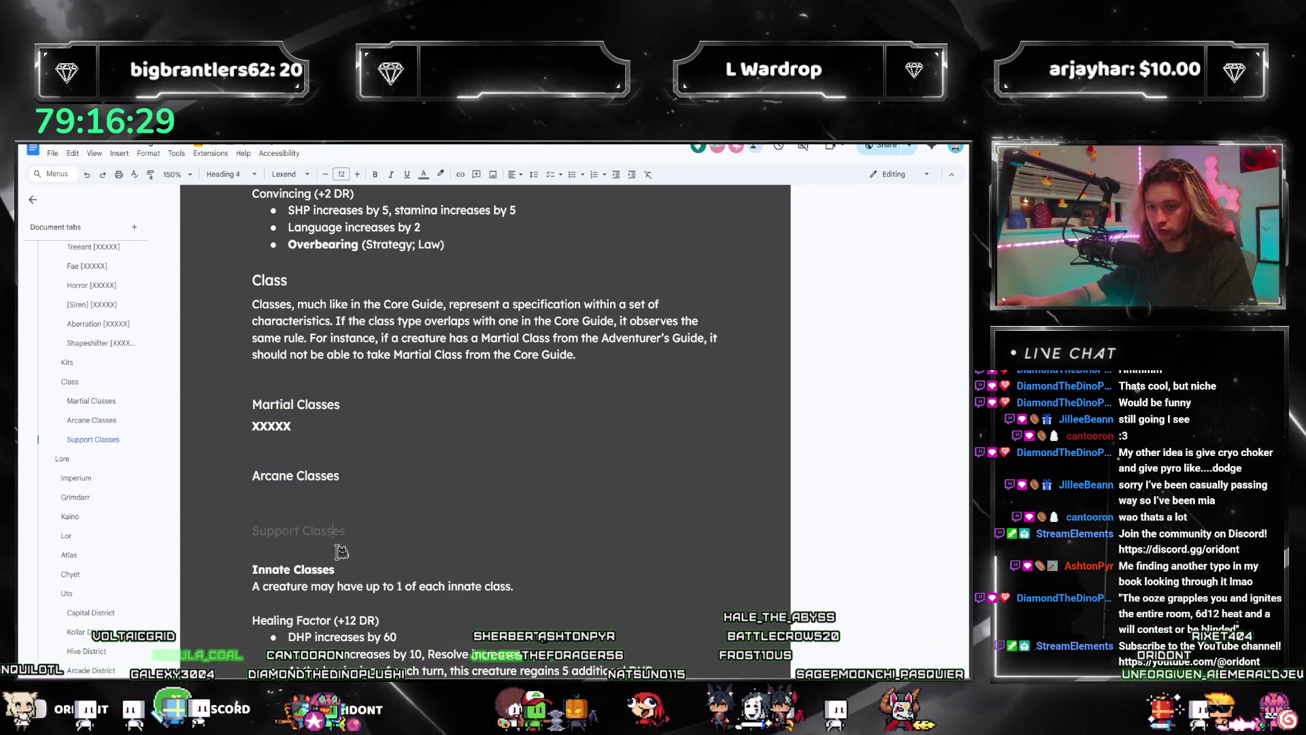
key("ctrl+alt+4")
scroll(264, 351, "down", 2)
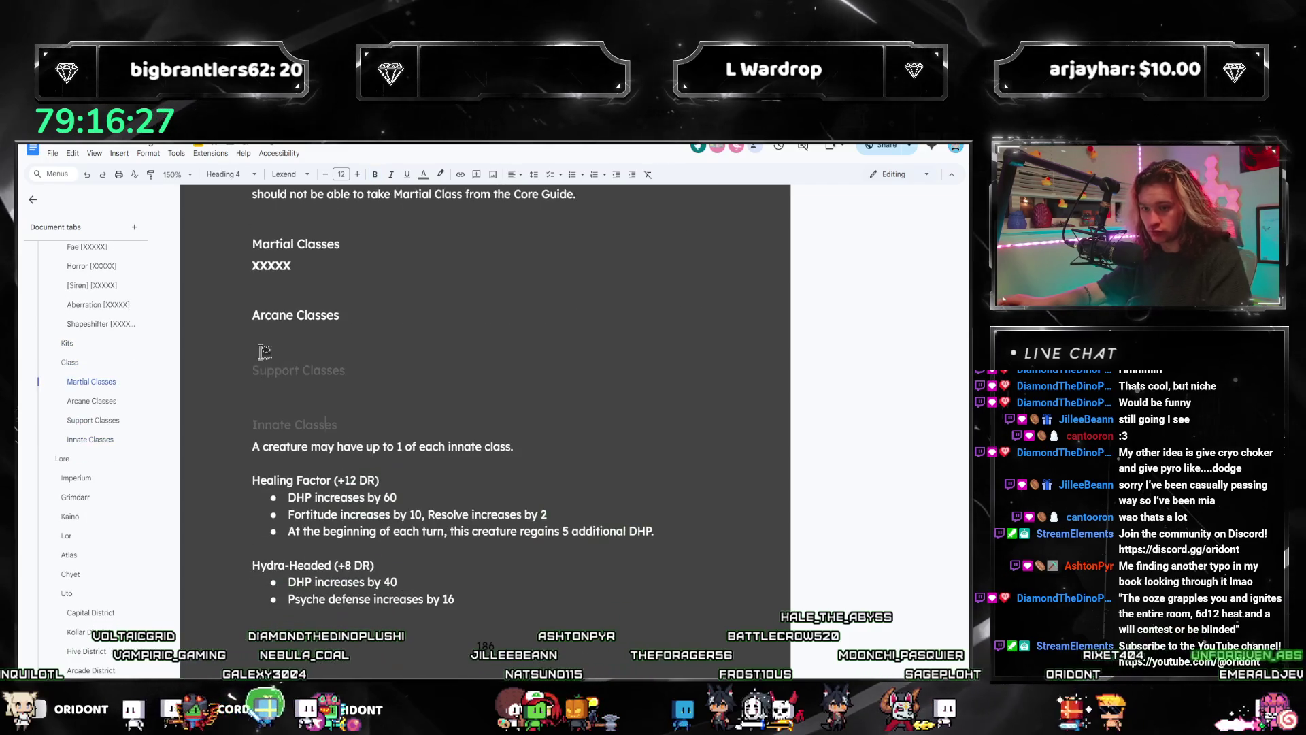
Step: Colour the Support and Innate headings white and fill xxxxx placeholders under Arcane and Support Classes
left_click(424, 174)
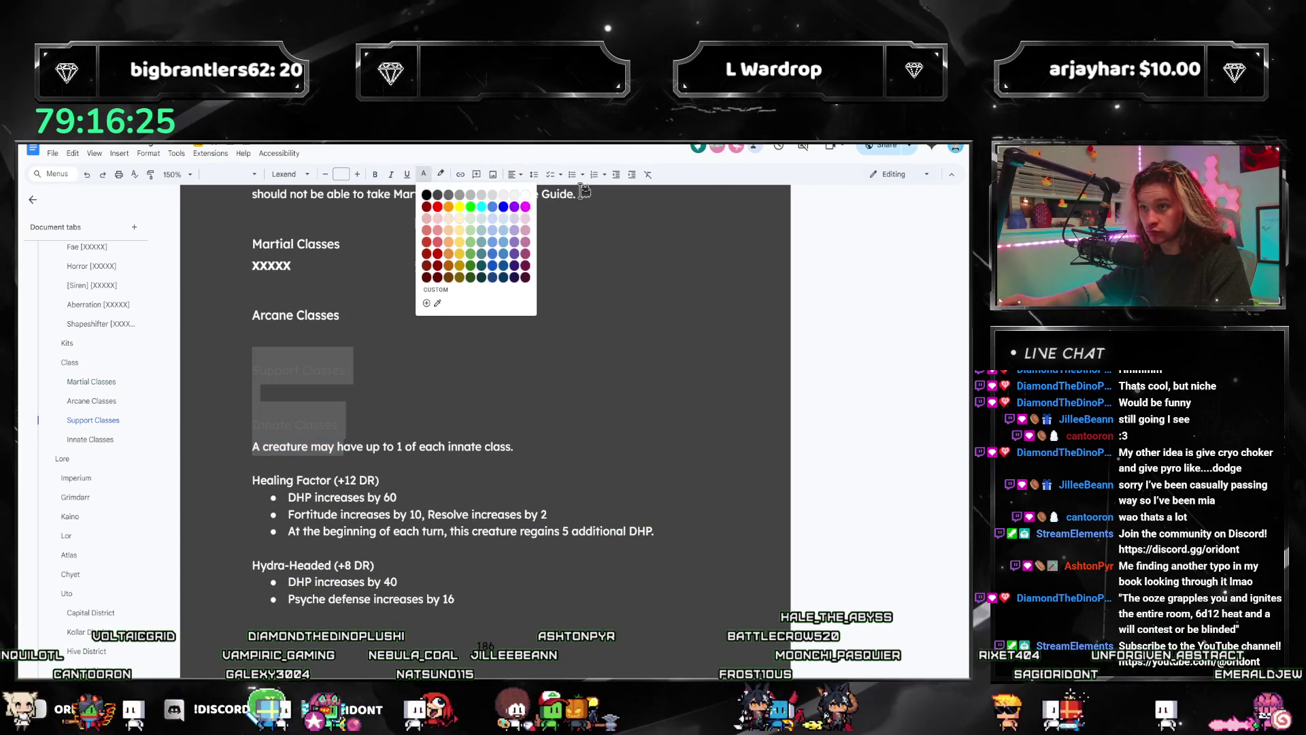
left_click(526, 202)
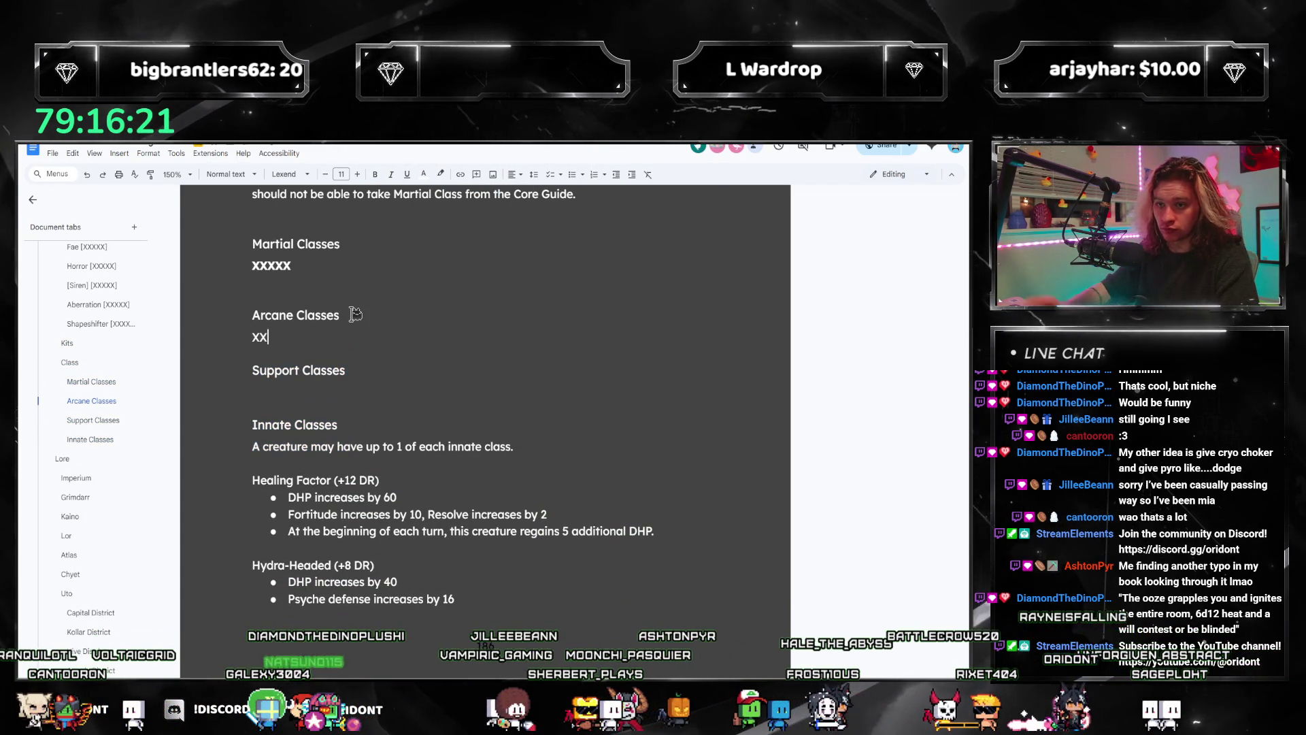
type("xxx")
double_click(286, 337)
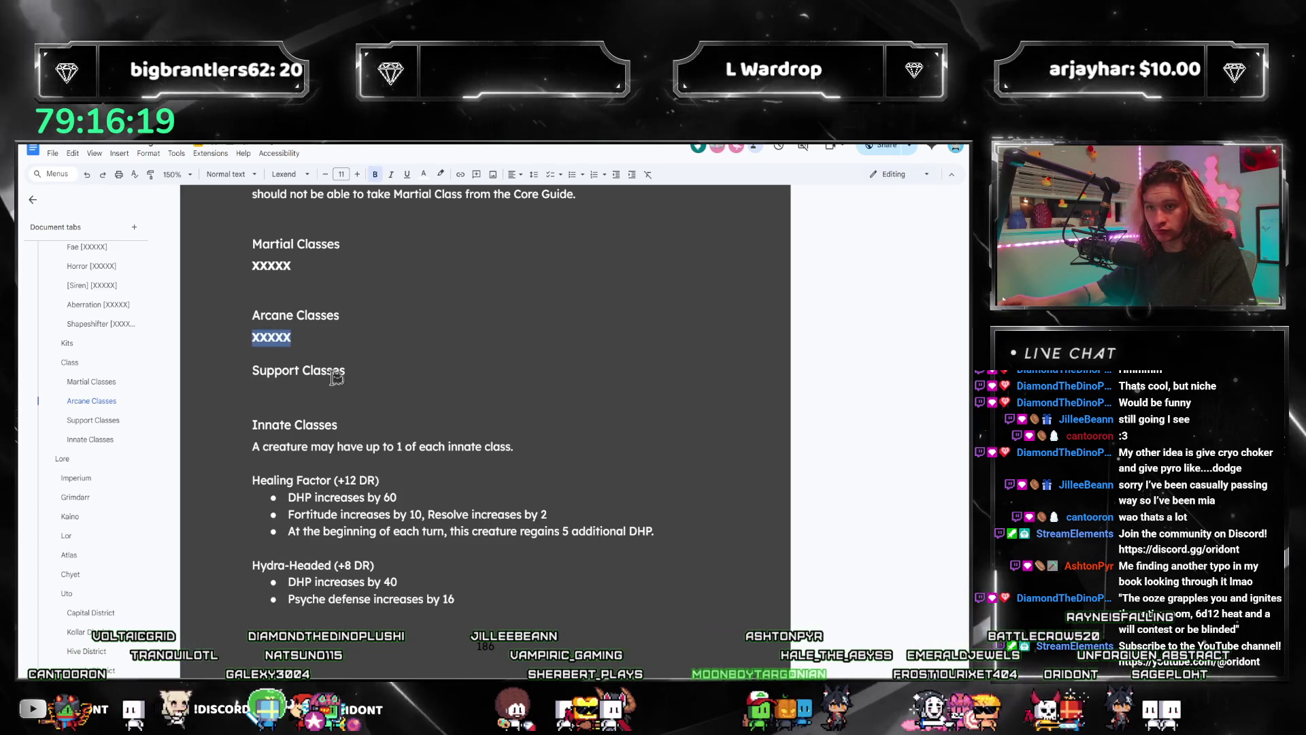
left_click(327, 391)
type("xxxxx")
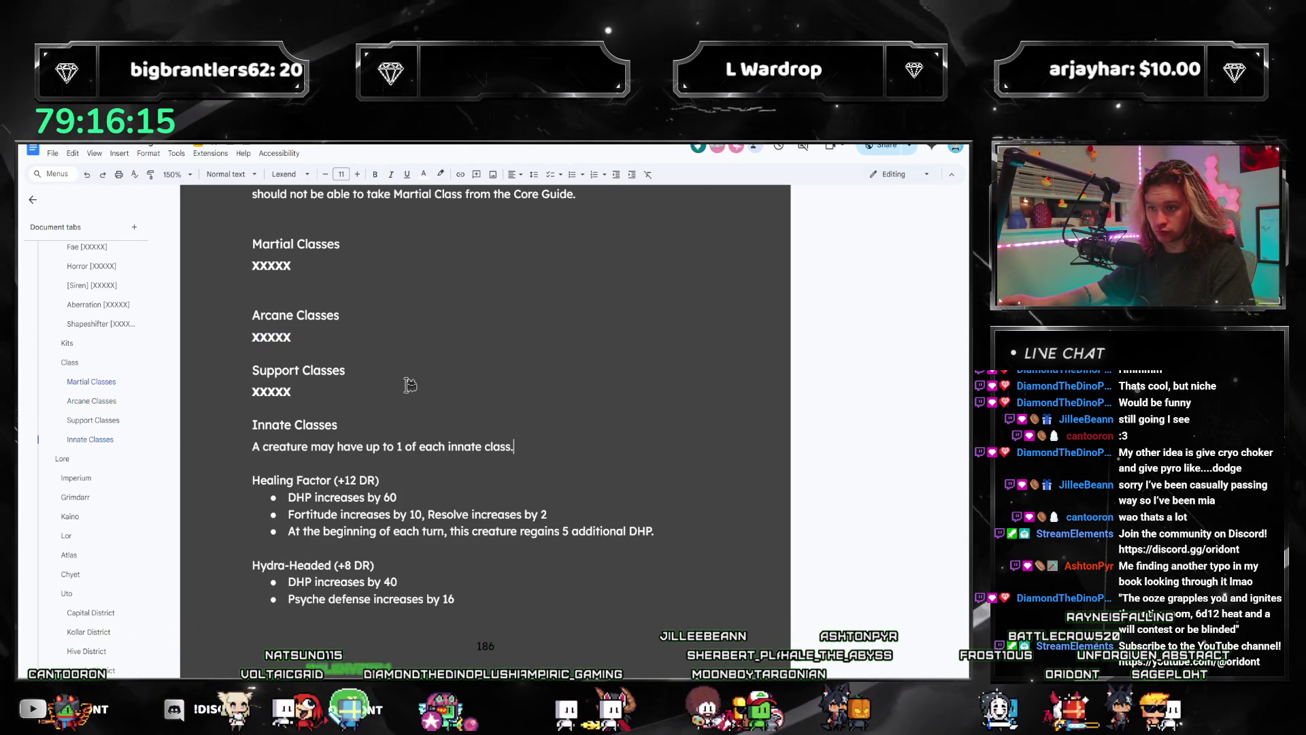
scroll(410, 385, "up", 3)
left_click(317, 445)
scroll(317, 459, "up", 1)
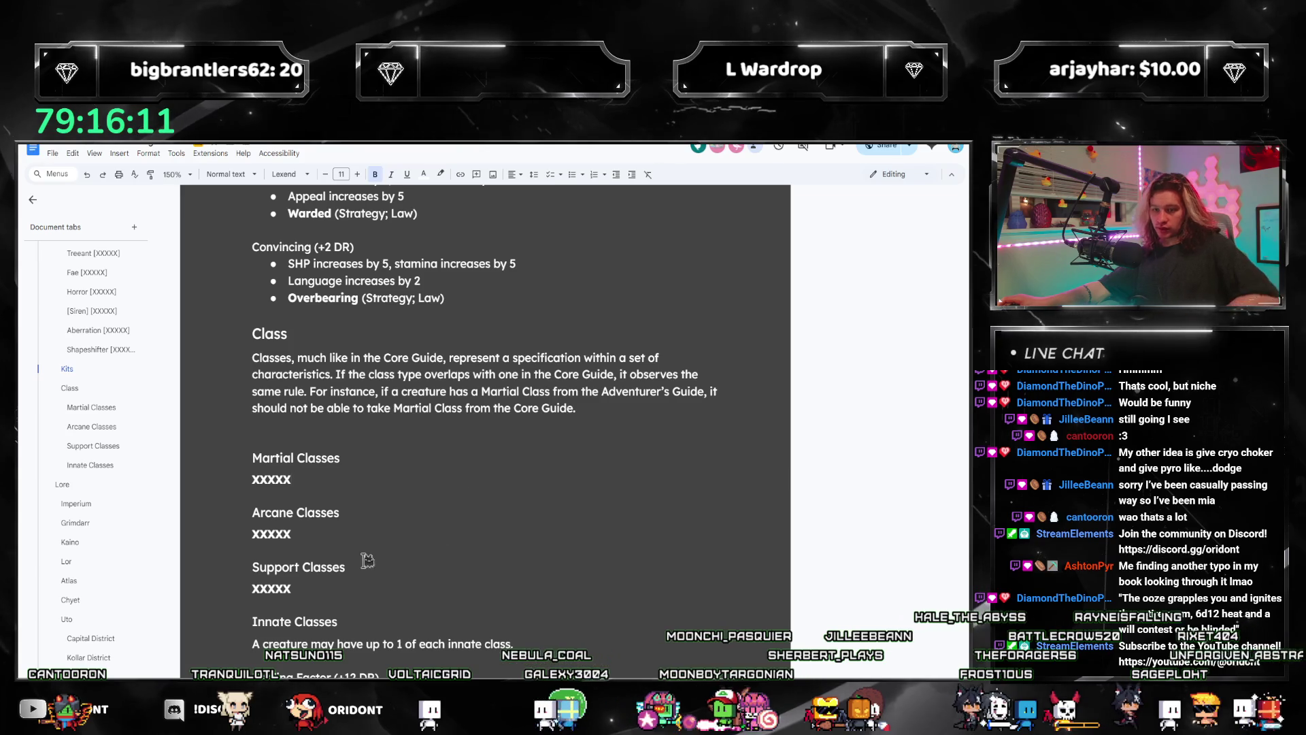
Step: Duplicate the Support Classes heading with its placeholder as a new block
left_click(367, 587)
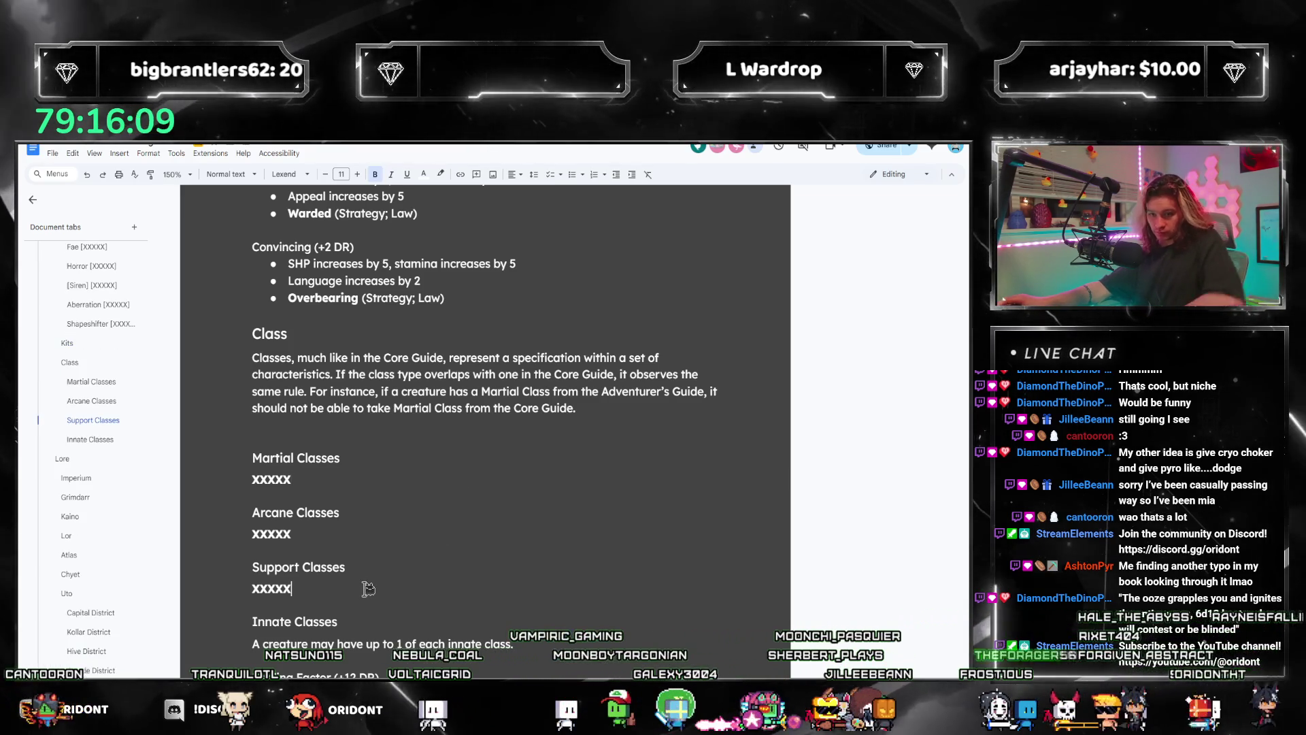
left_click_drag(256, 562, 313, 593)
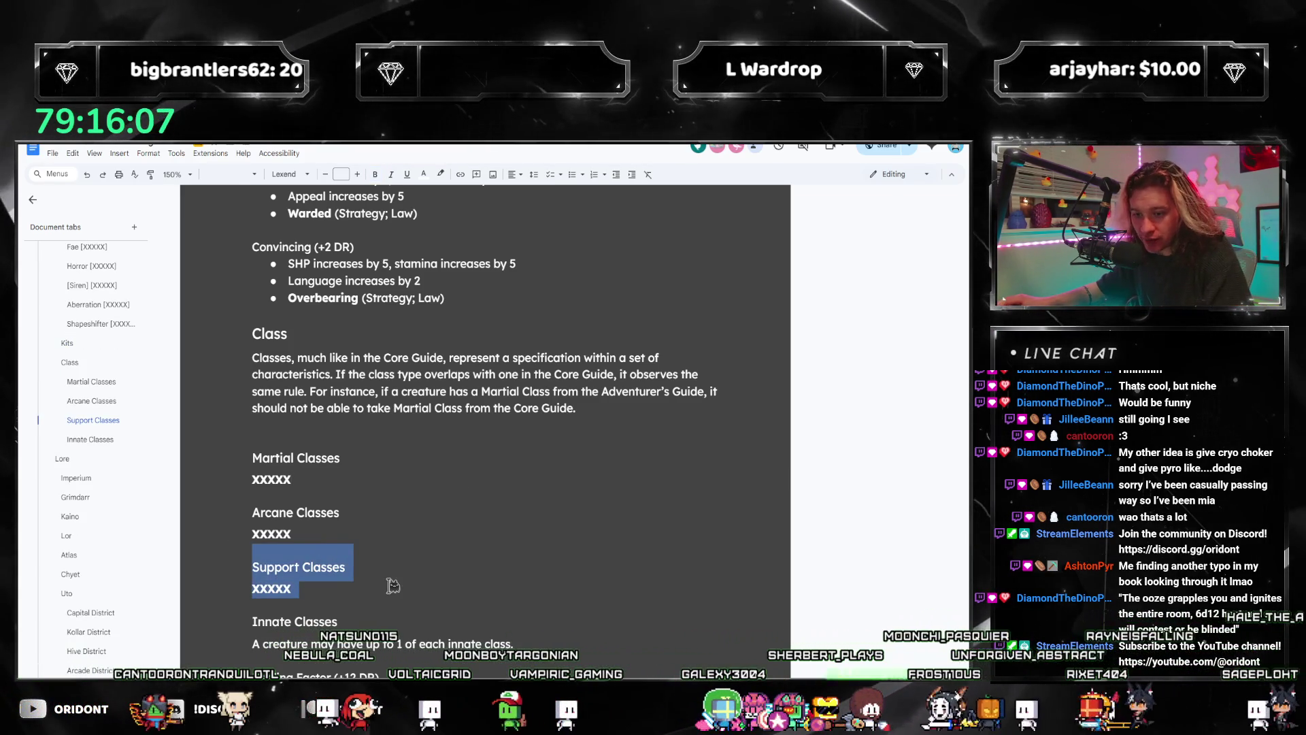
key("ctrl+v")
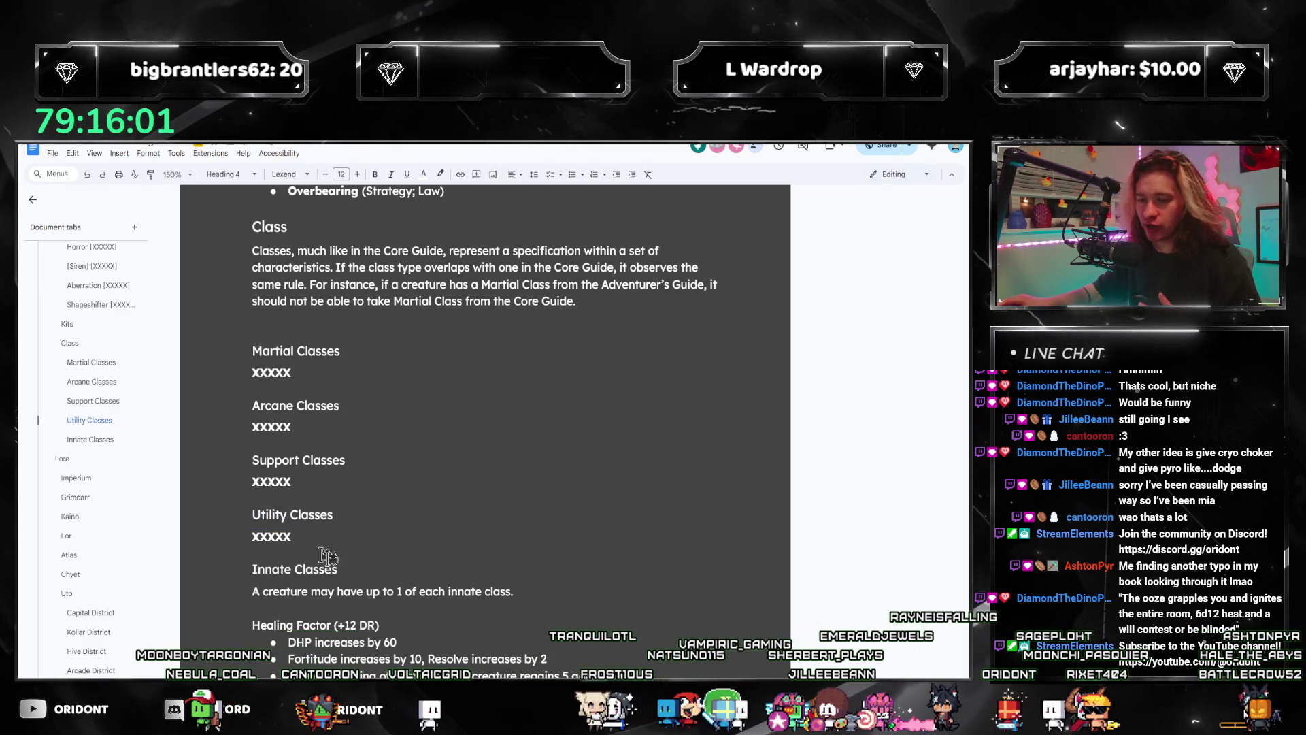
scroll(383, 488, "up", 3)
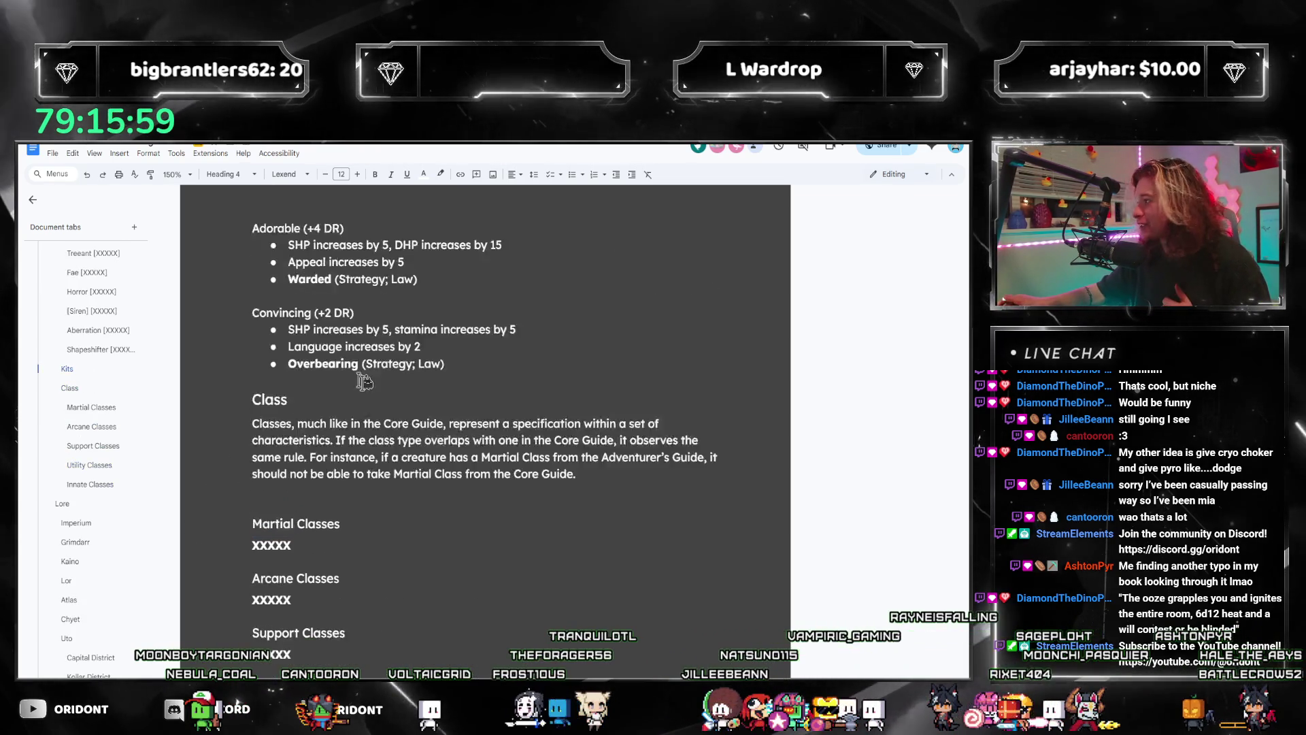
scroll(394, 422, "down", 3)
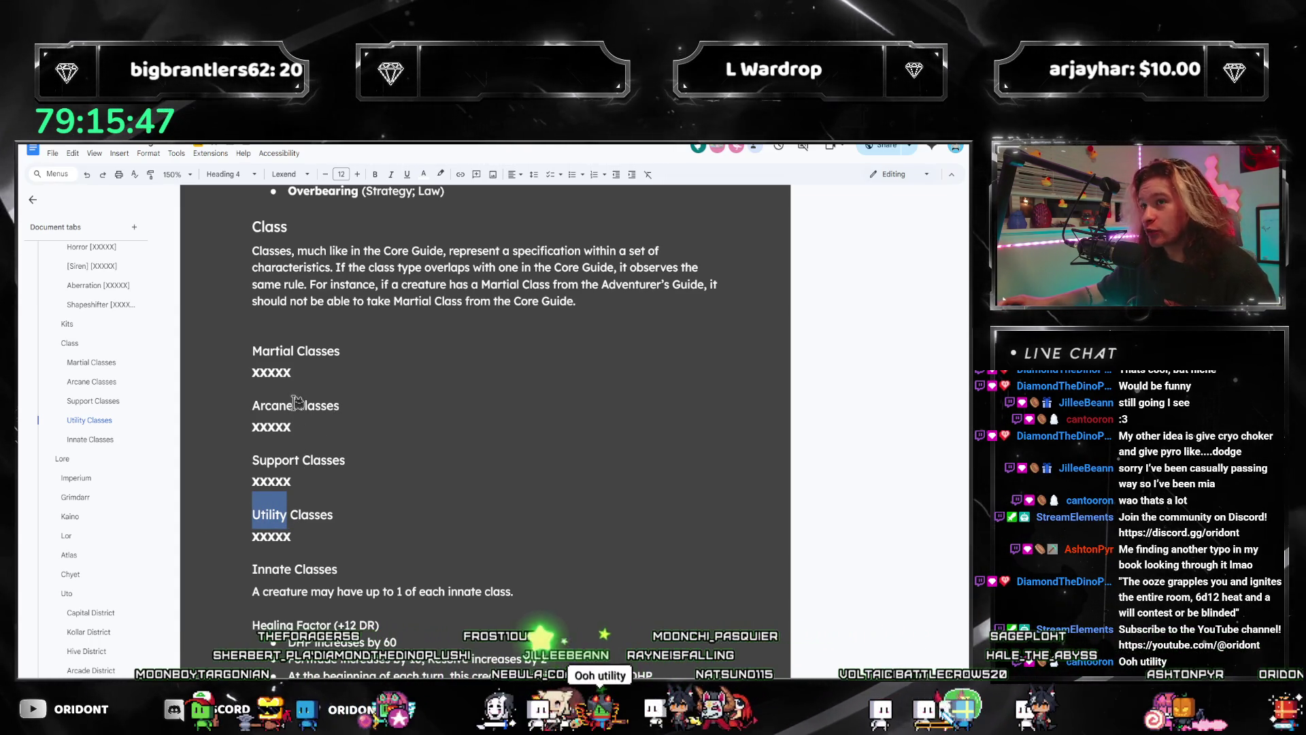
scroll(289, 422, "up", 2)
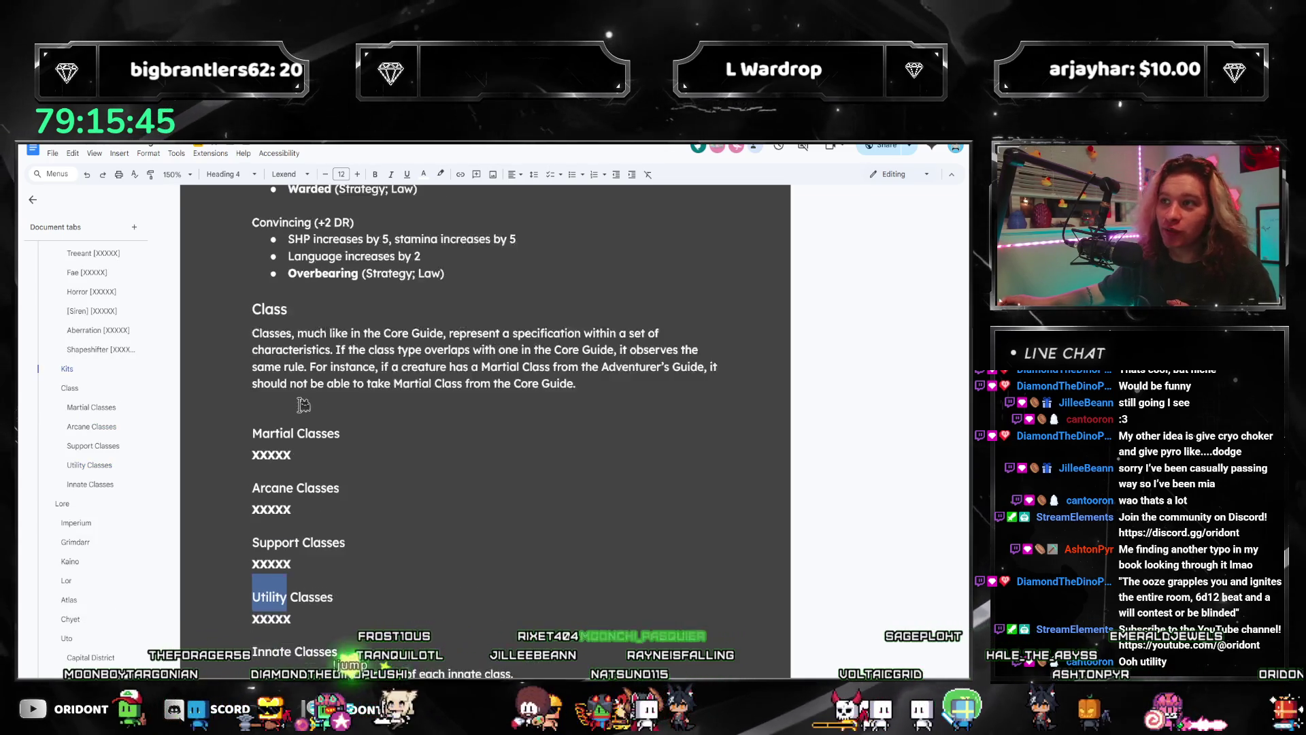
Step: Rename the duplicated heading to Utility Classes, keeping its xxxxx placeholder
left_click(301, 406)
scroll(476, 364, "down", 2)
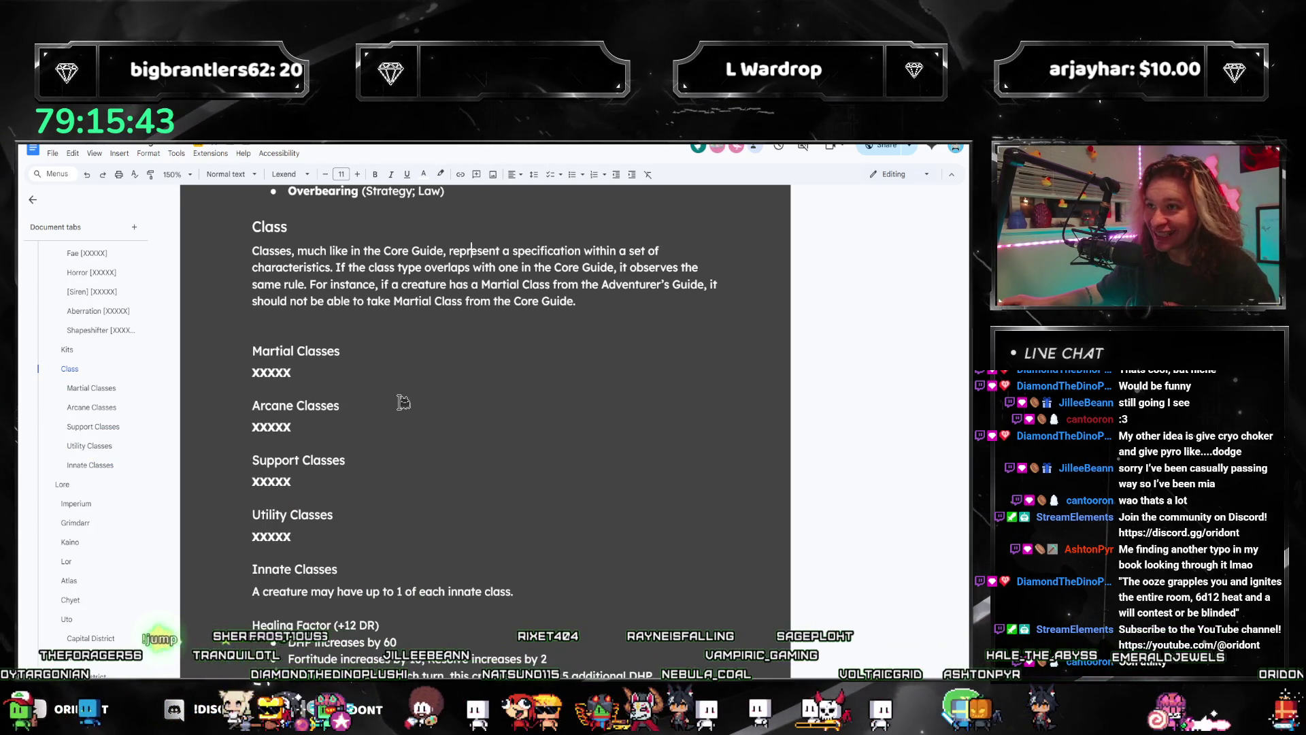
scroll(403, 402, "down", 3)
left_click(370, 481)
scroll(362, 380, "up", 1)
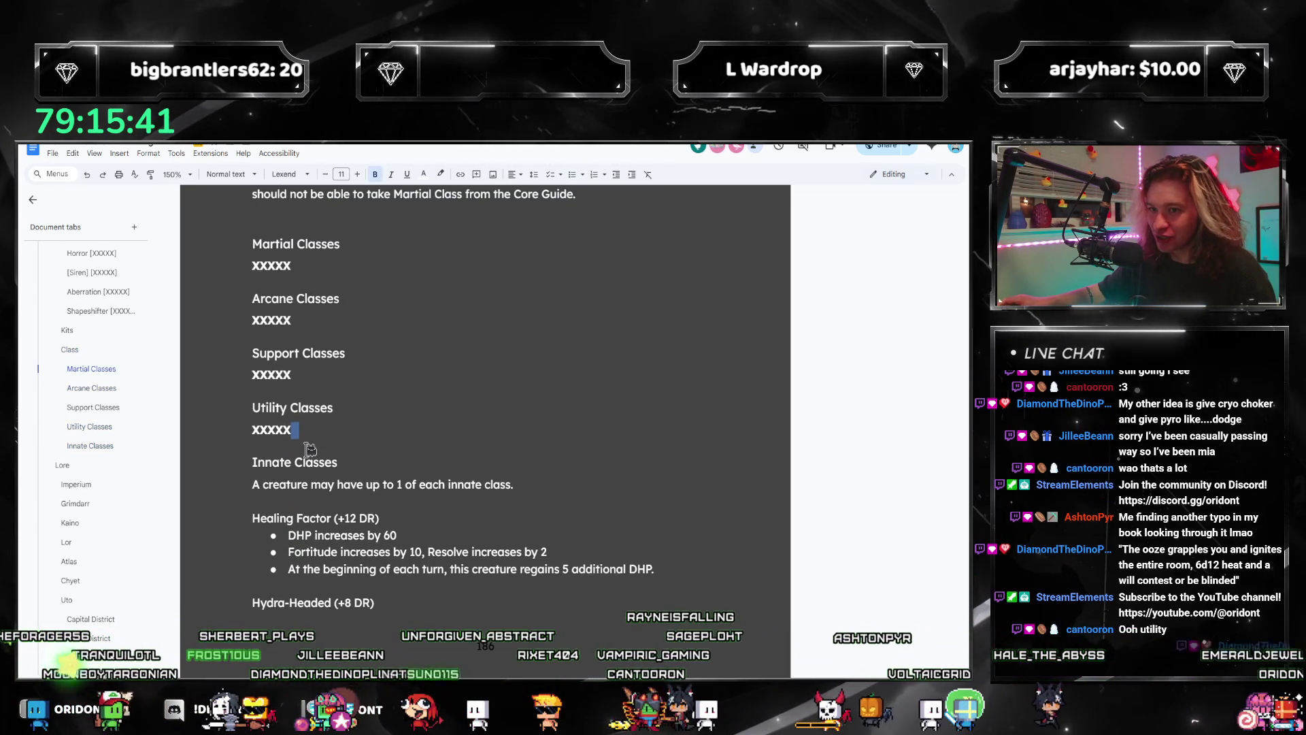
left_click(292, 408)
triple_click(292, 407)
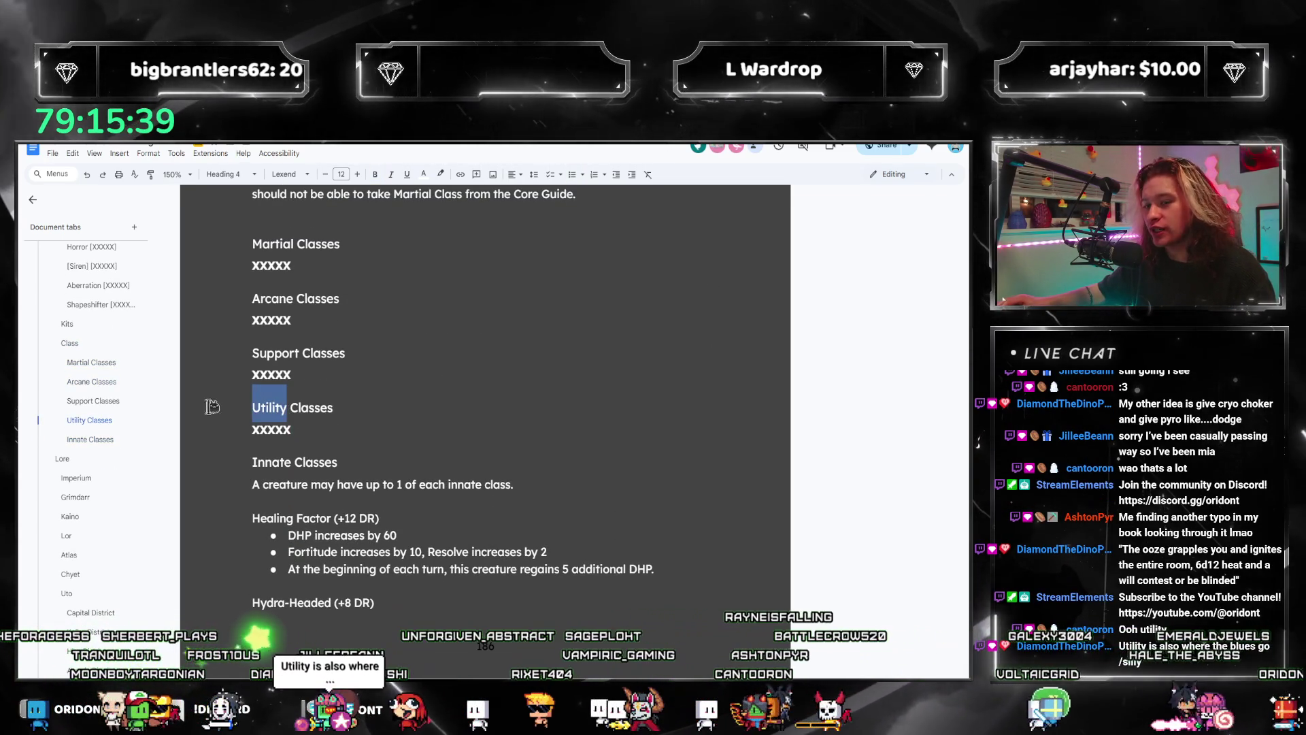
key("End")
scroll(307, 449, "up", 2)
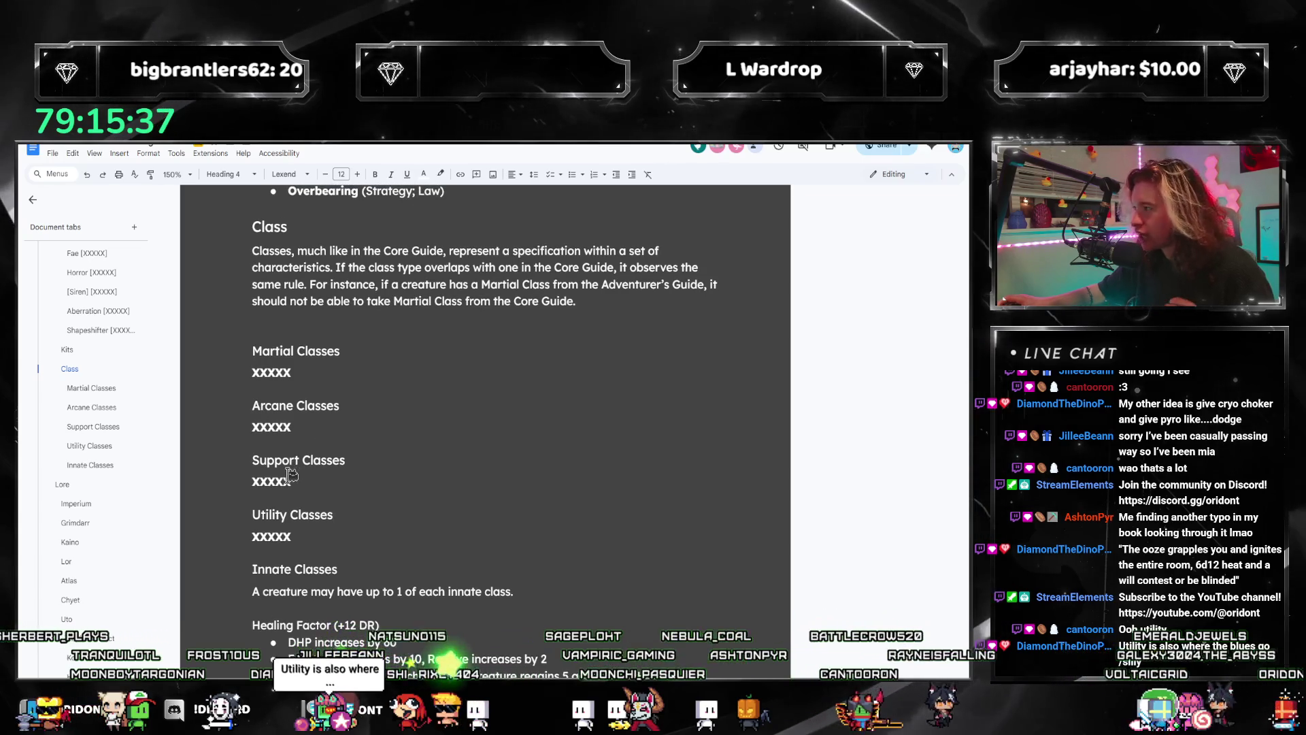
scroll(291, 474, "up", 3)
scroll(291, 469, "up", 5)
scroll(292, 464, "up", 4)
scroll(293, 455, "up", 8)
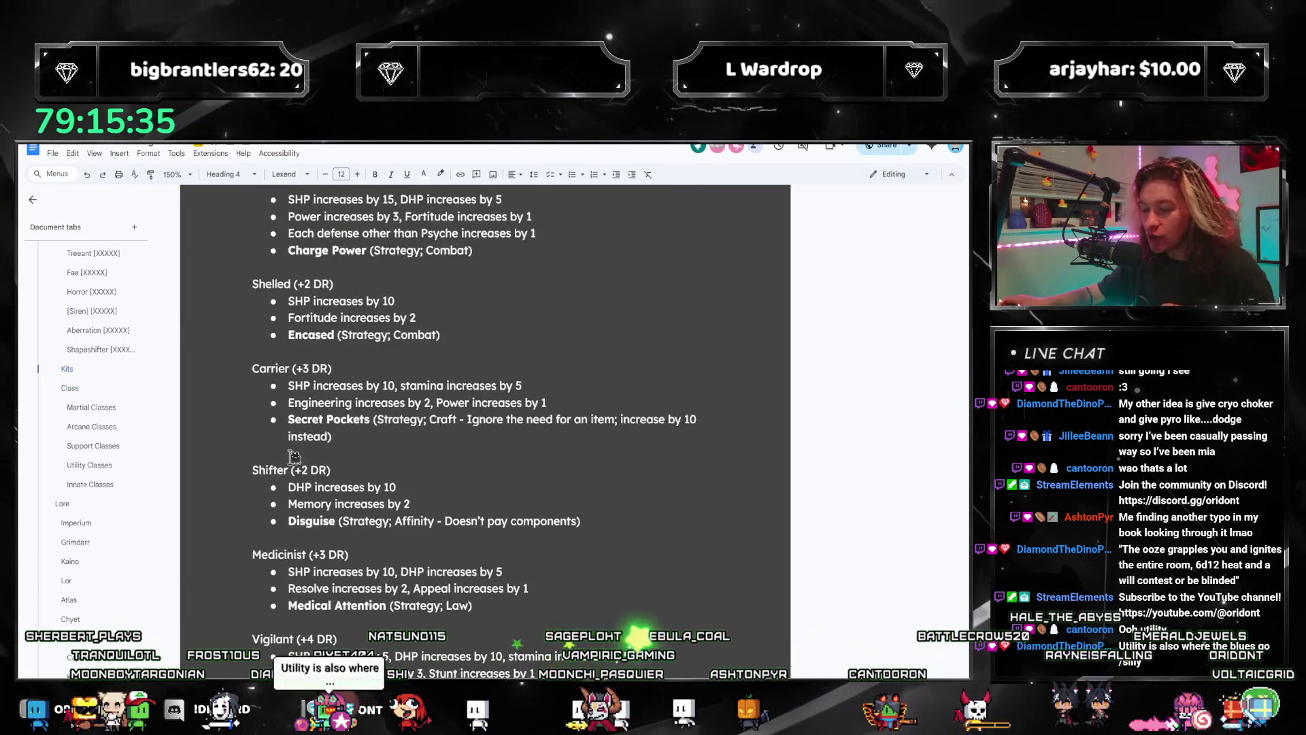
scroll(293, 455, "up", 5)
scroll(296, 459, "up", 5)
scroll(301, 464, "up", 5)
scroll(306, 469, "up", 5)
scroll(306, 469, "up", 5)
scroll(304, 467, "up", 3)
scroll(306, 464, "up", 7)
scroll(314, 462, "up", 4)
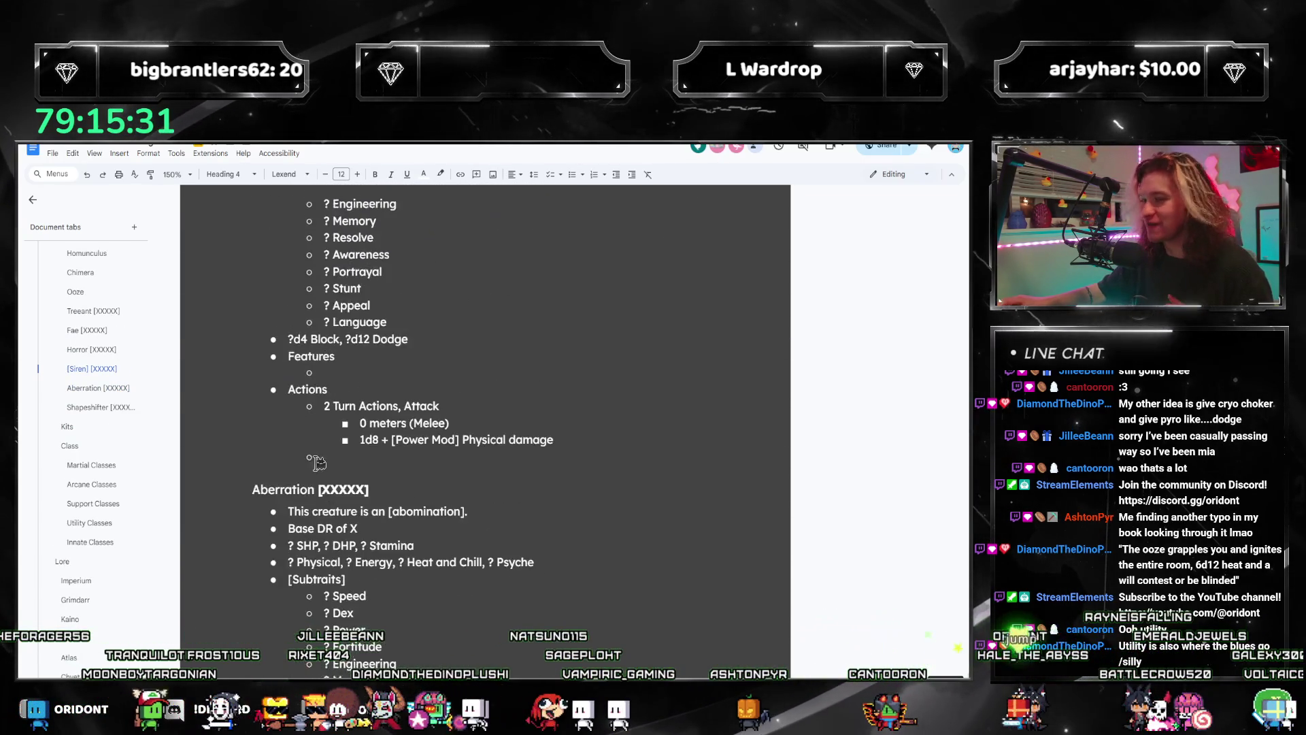
scroll(317, 461, "up", 5)
scroll(320, 451, "up", 5)
scroll(323, 441, "up", 5)
scroll(326, 431, "up", 5)
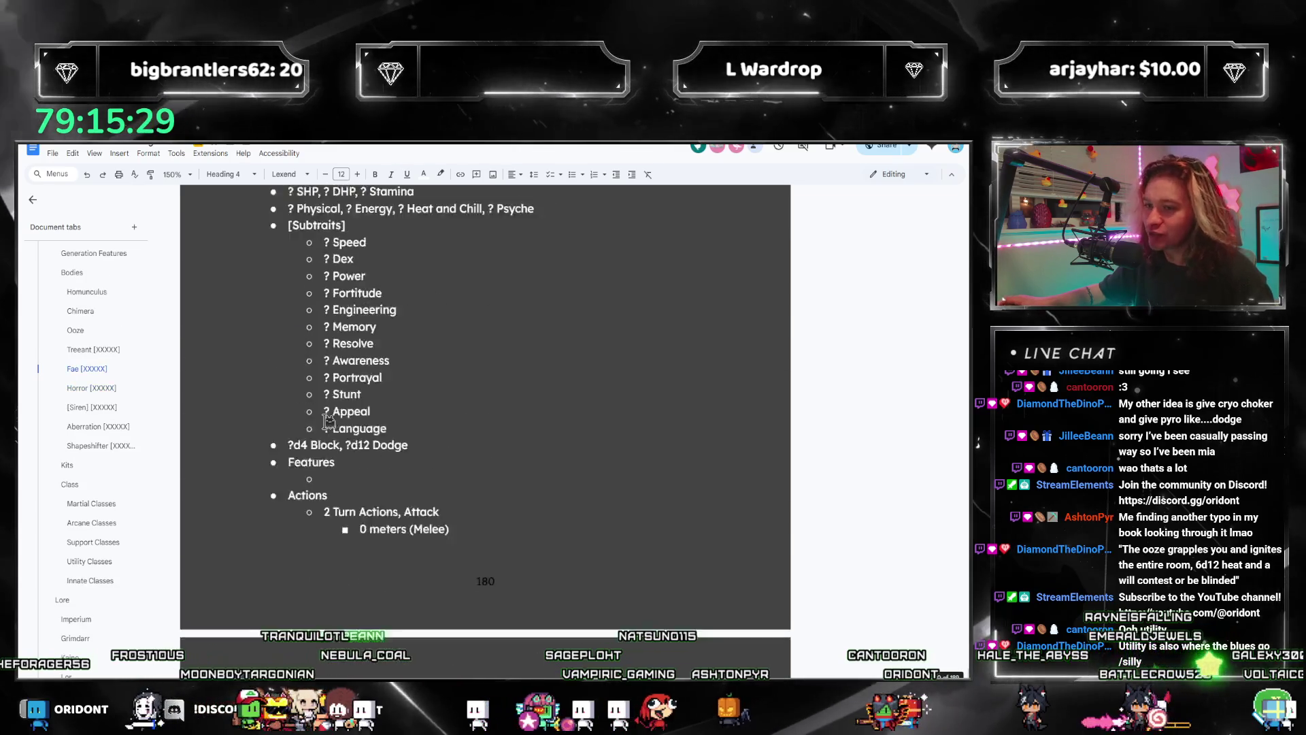
scroll(327, 421, "down", 2)
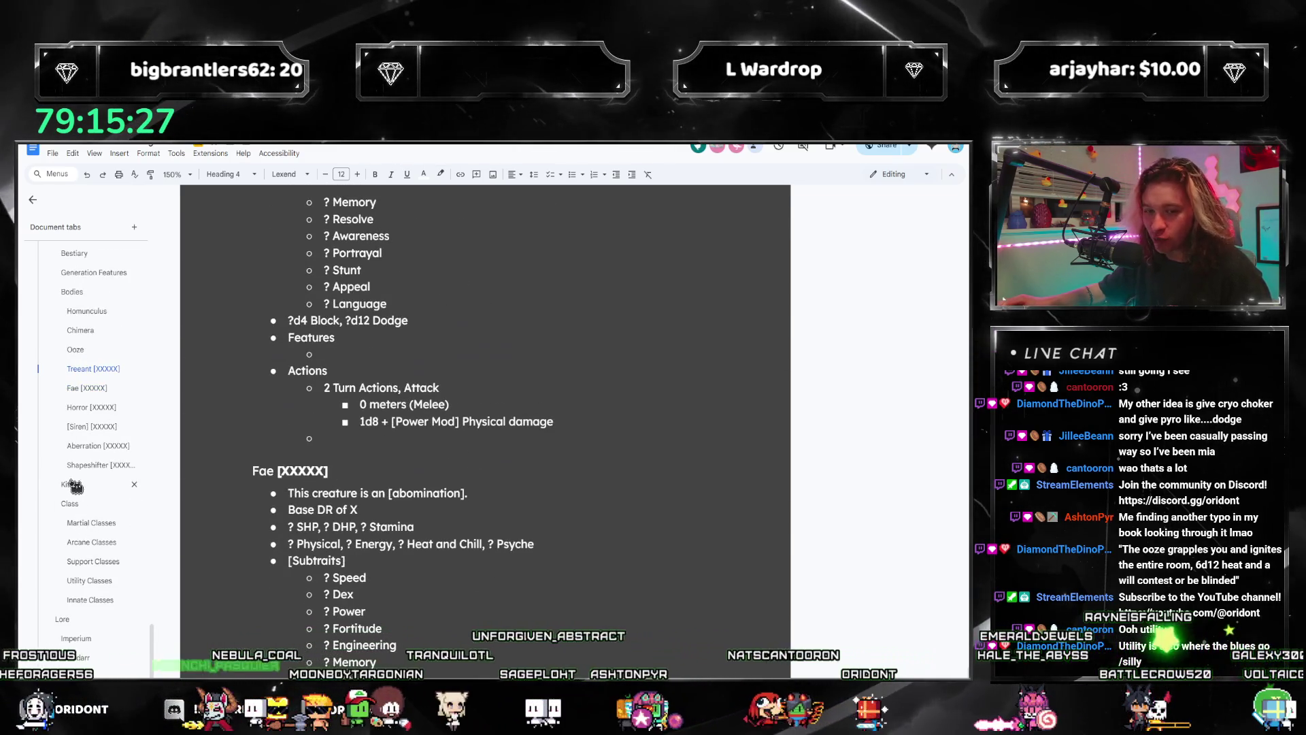
Step: Jump to Kits, leave the footer, then bring the Homunculus body entry into view
left_click(74, 485)
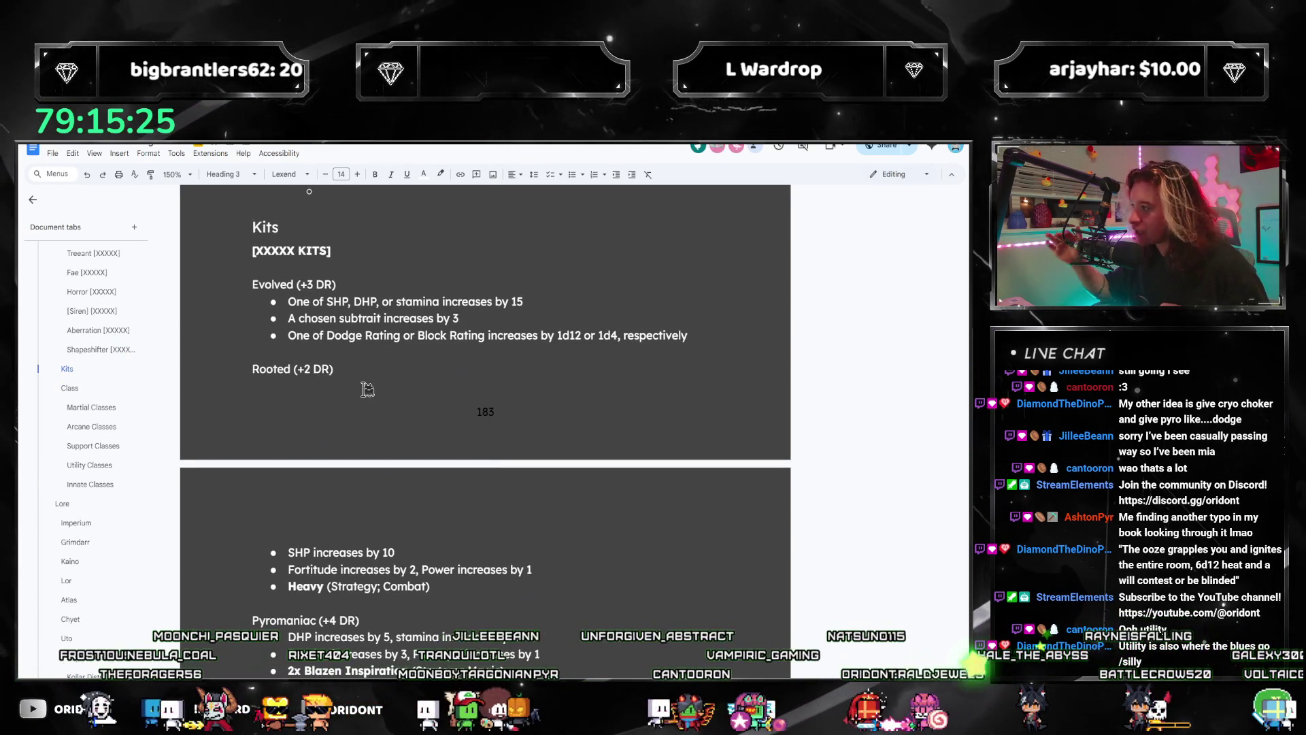
scroll(366, 389, "down", 2)
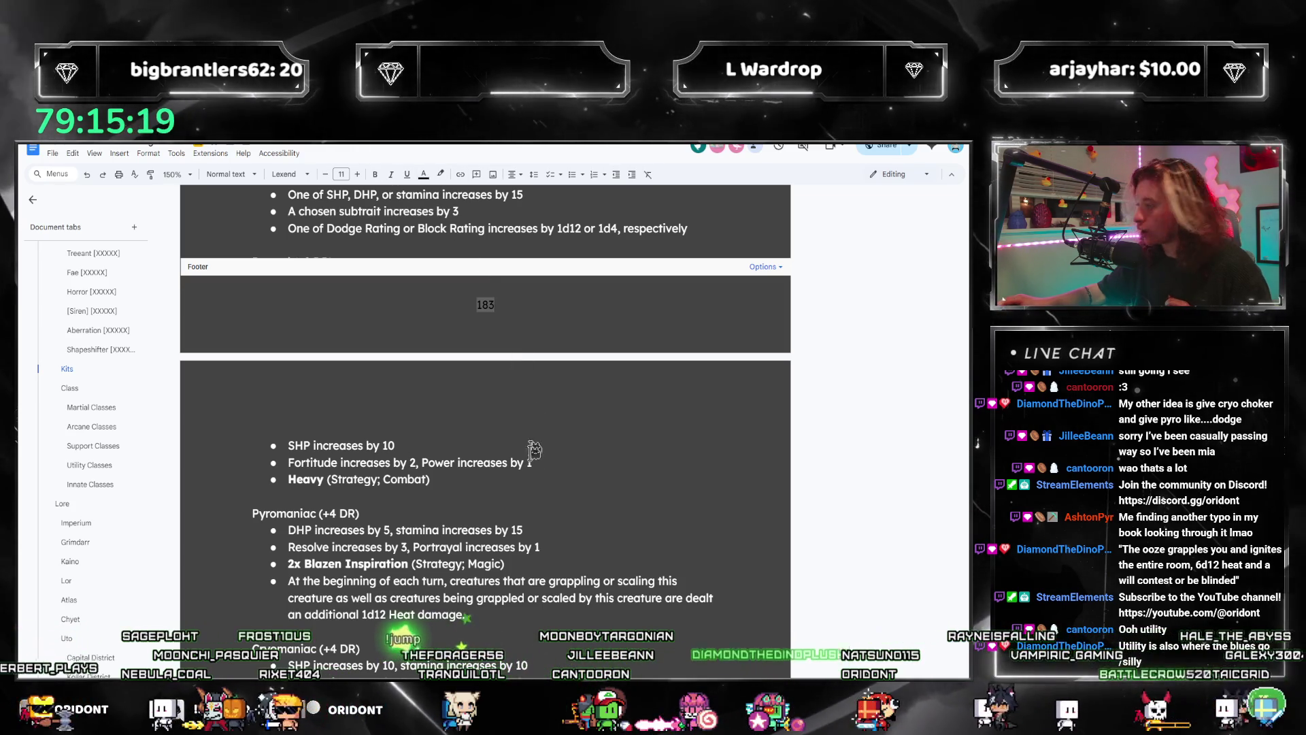
left_click(526, 491)
scroll(541, 464, "down", 1)
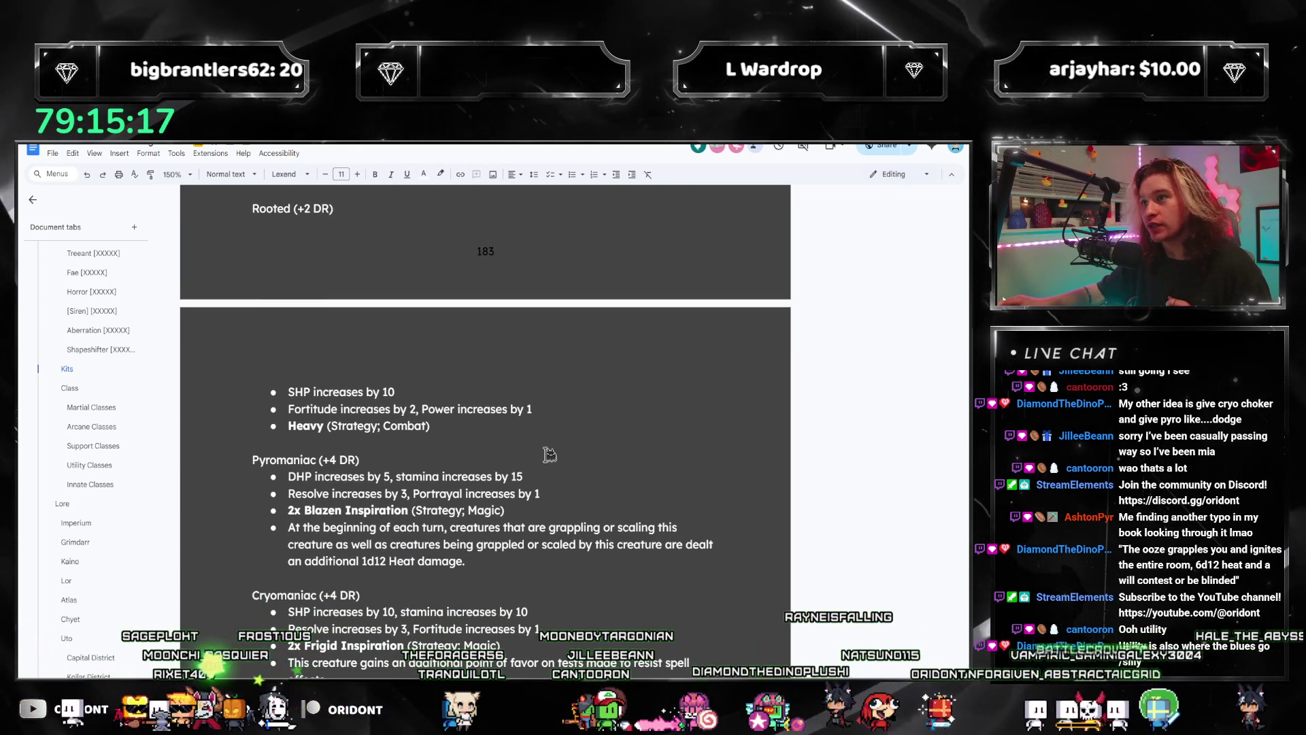
scroll(549, 455, "down", 3)
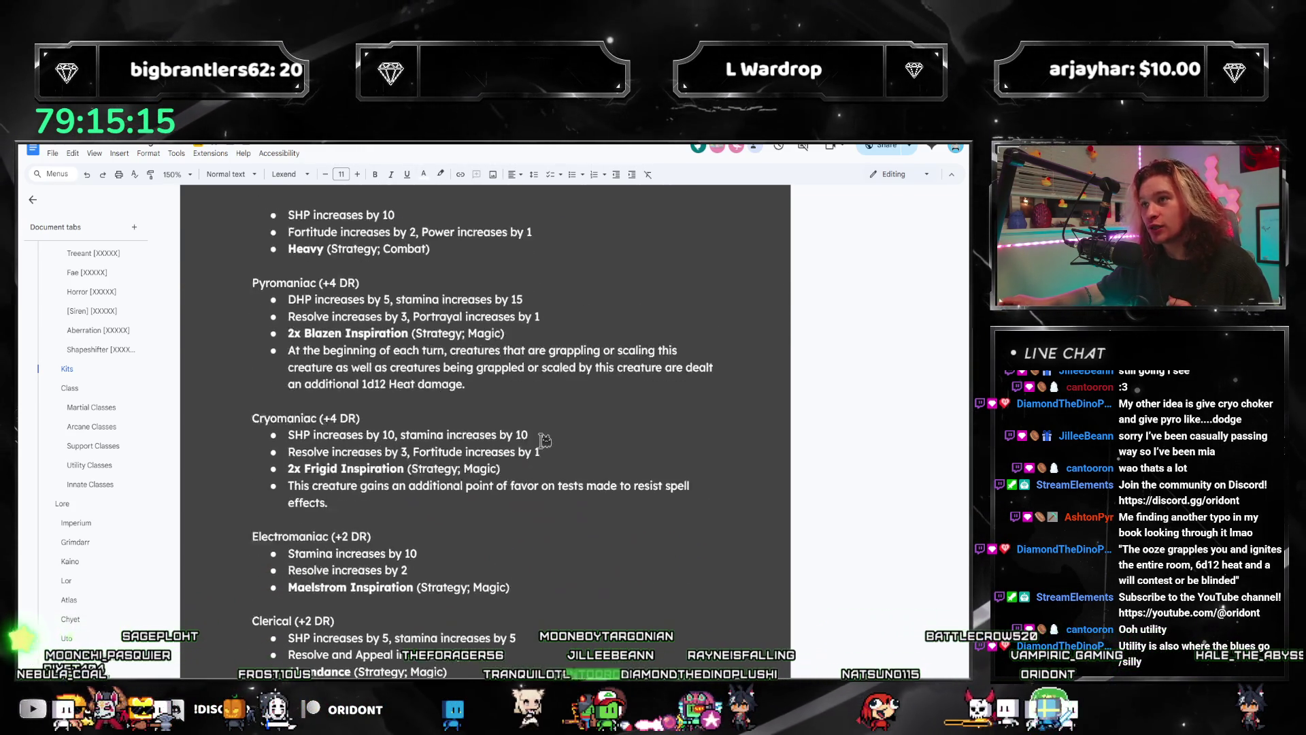
scroll(546, 450, "down", 5)
scroll(543, 444, "down", 5)
scroll(539, 437, "down", 5)
scroll(537, 438, "down", 7)
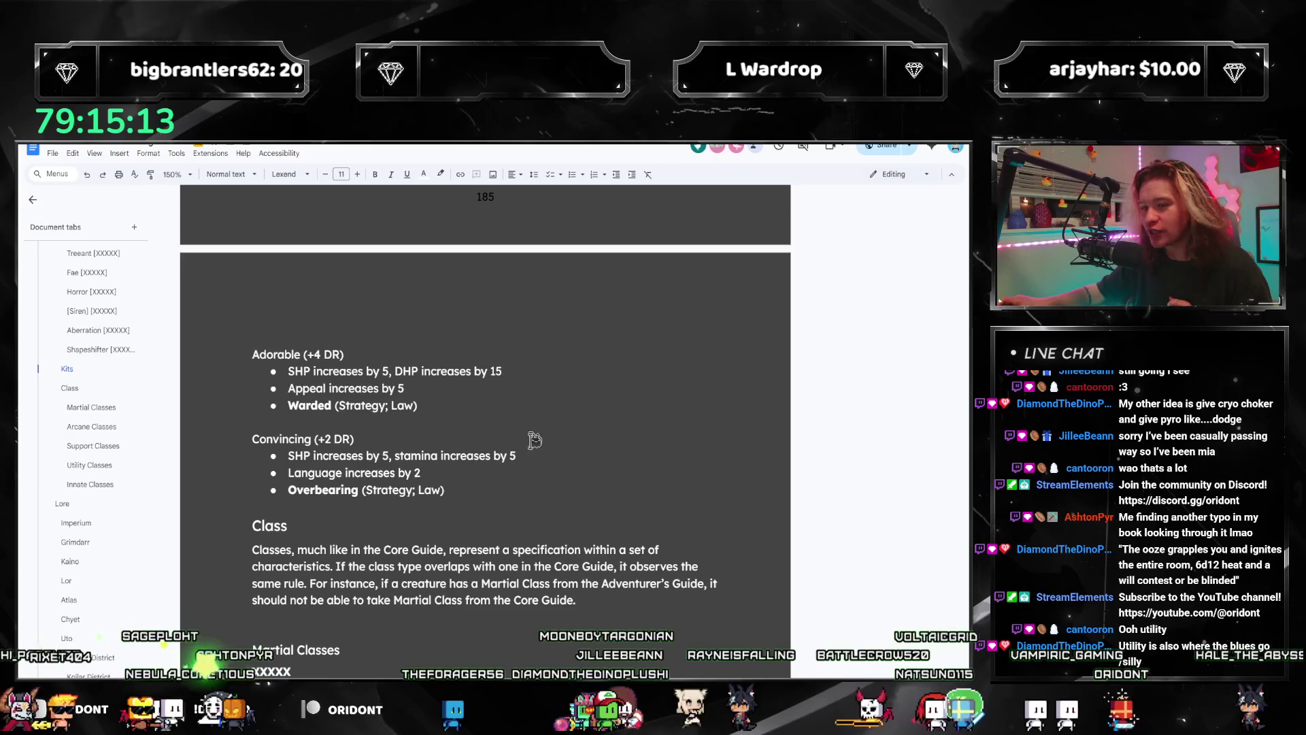
scroll(534, 440, "down", 8)
scroll(510, 449, "down", 4)
scroll(434, 460, "up", 7)
scroll(433, 459, "up", 6)
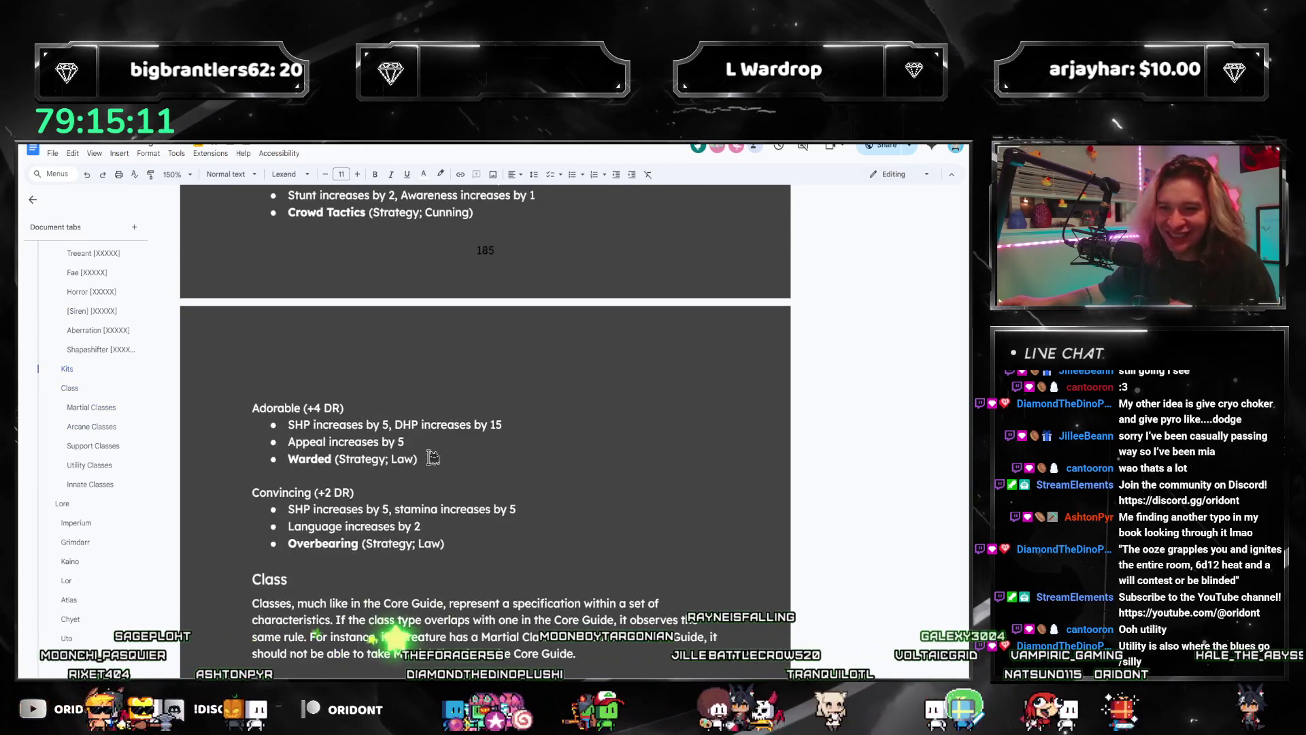
scroll(439, 454, "up", 10)
scroll(442, 447, "up", 3)
scroll(447, 439, "up", 9)
scroll(445, 439, "up", 4)
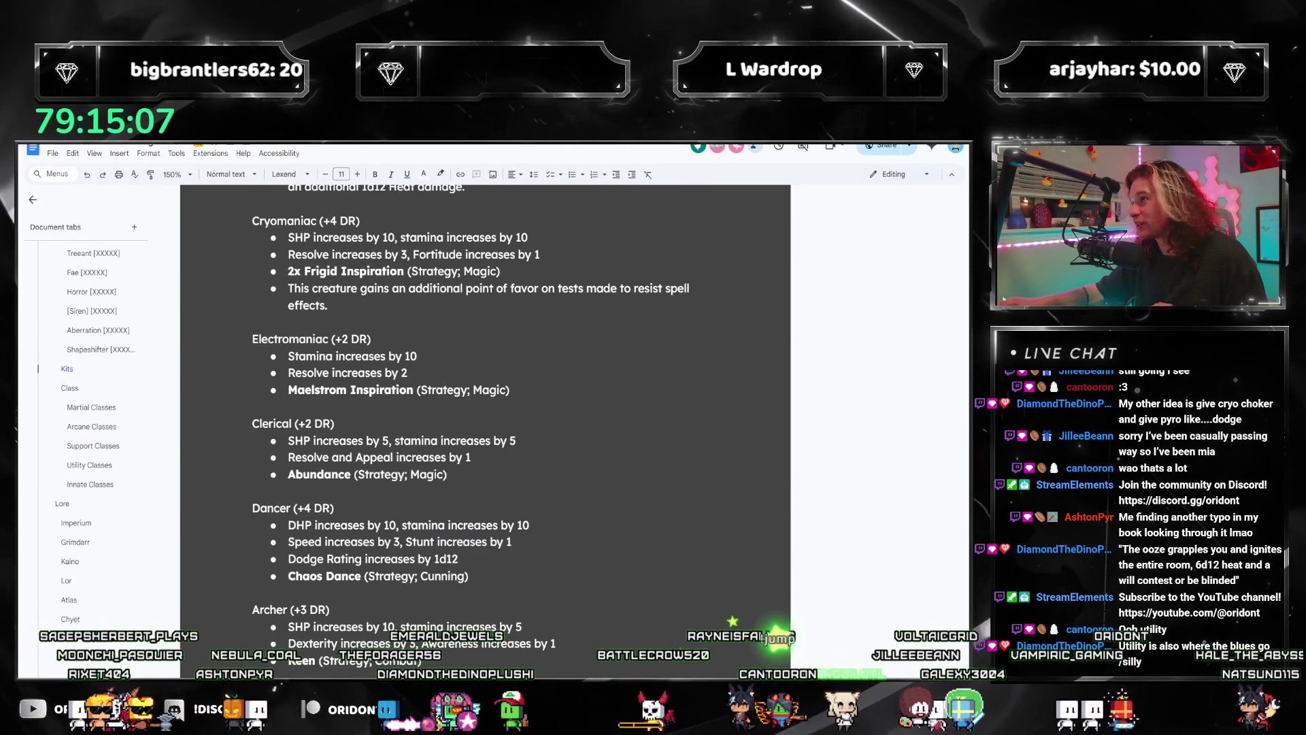
scroll(383, 460, "up", 4)
scroll(383, 461, "up", 2)
scroll(384, 459, "up", 6)
scroll(384, 461, "up", 3)
scroll(384, 460, "up", 7)
scroll(357, 429, "up", 5)
scroll(327, 388, "up", 9)
scroll(294, 332, "up", 4)
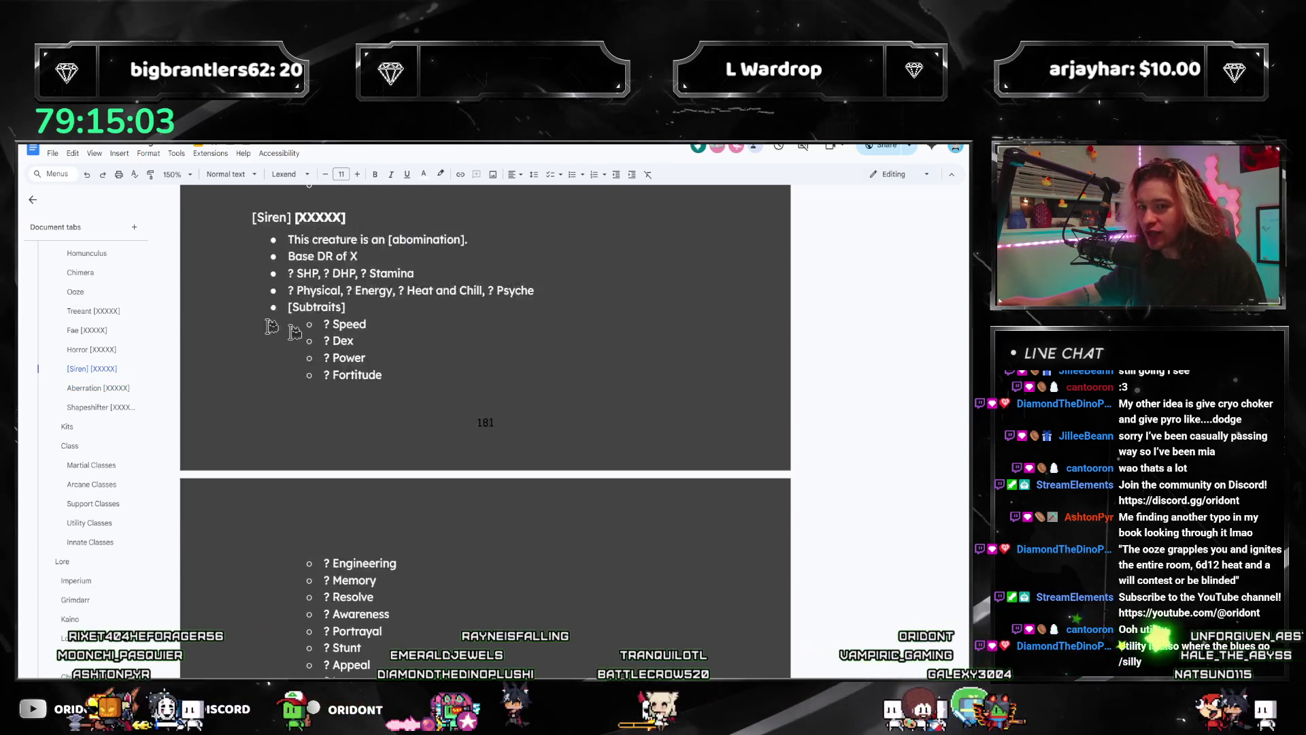
scroll(294, 331, "up", 2)
left_click(78, 431)
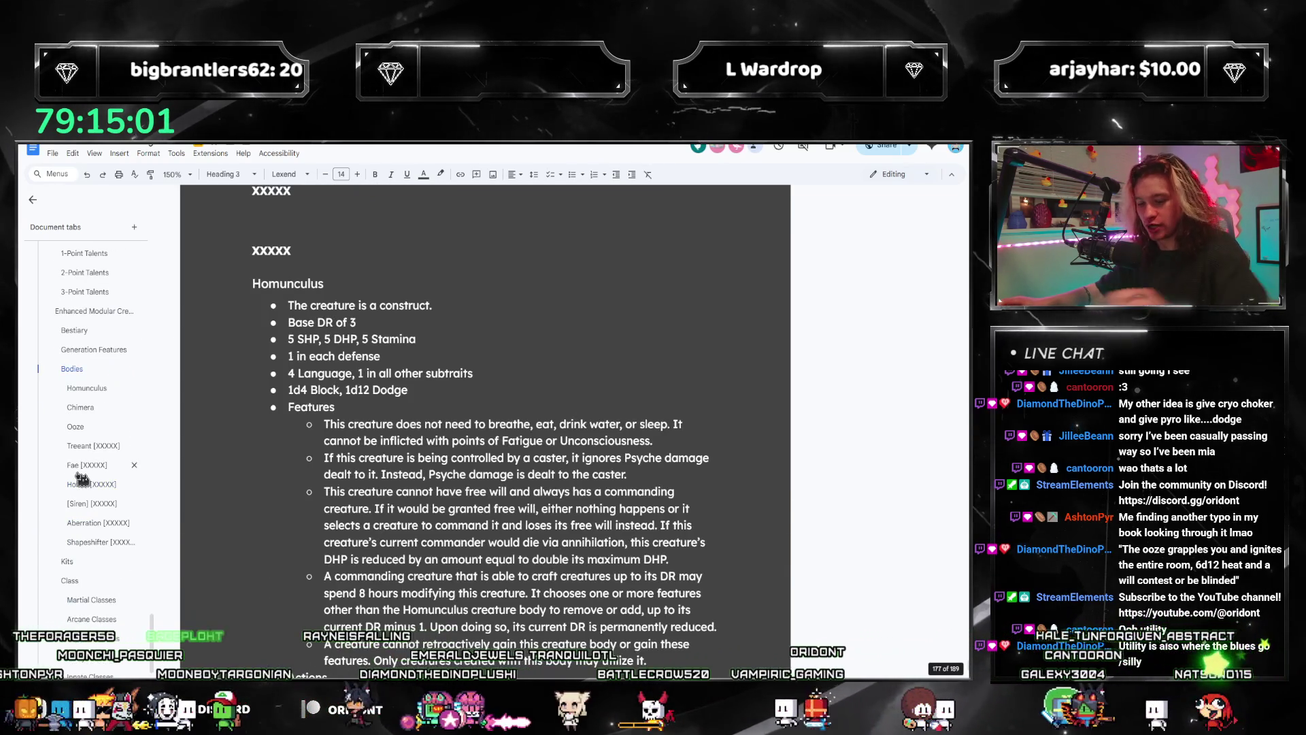